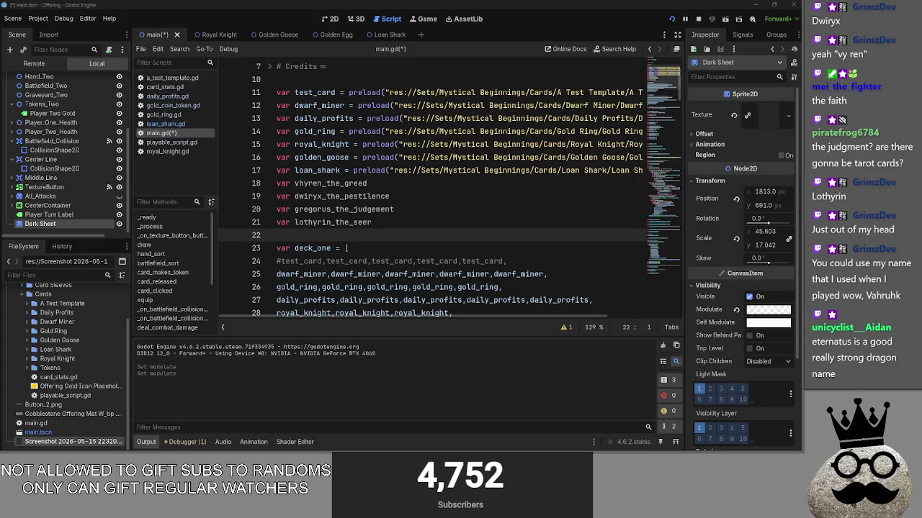
Step: Add a new line declaring var vahruhk, in lowercase, below lothyrin_the_seer
{"action": "left_click", "coordinate": [440, 221]}
{"action": "key", "text": "Return"}
{"action": "type", "text": "var Vahruhk"}
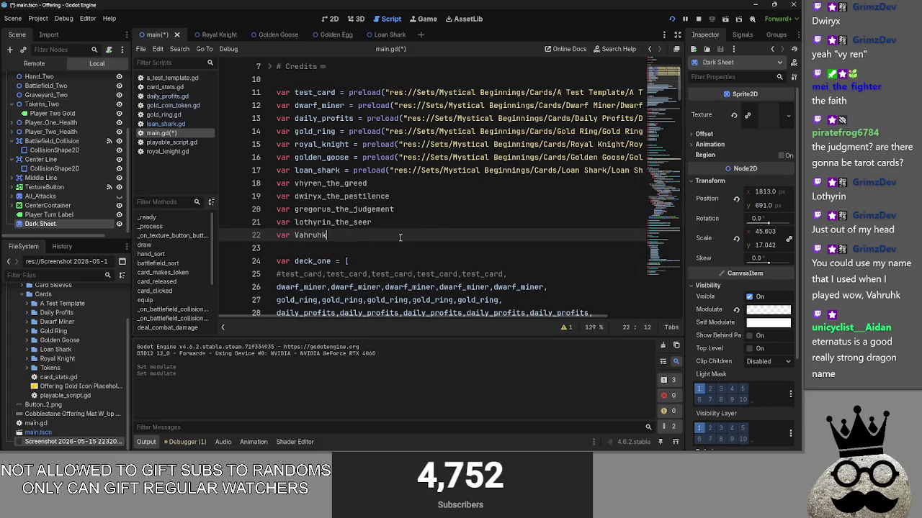
{"action": "key", "text": "ctrl+BackSpace"}
{"action": "type", "text": "vahruhk"}
Step: Switch from Godot over to the web browser window
{"action": "key", "text": "alt+Tab"}
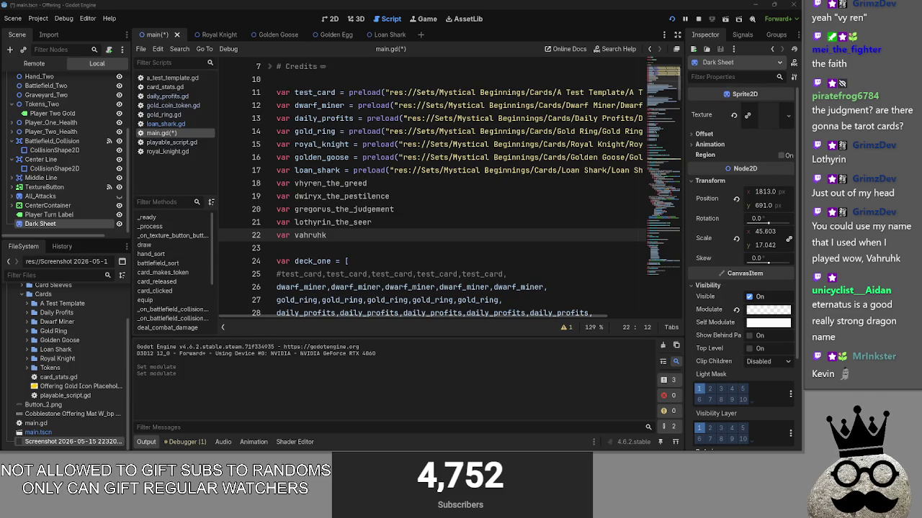
{"action": "key", "text": "alt+Tab"}
{"action": "key", "text": "alt+Tab"}
{"action": "key", "text": "alt+Tab"}
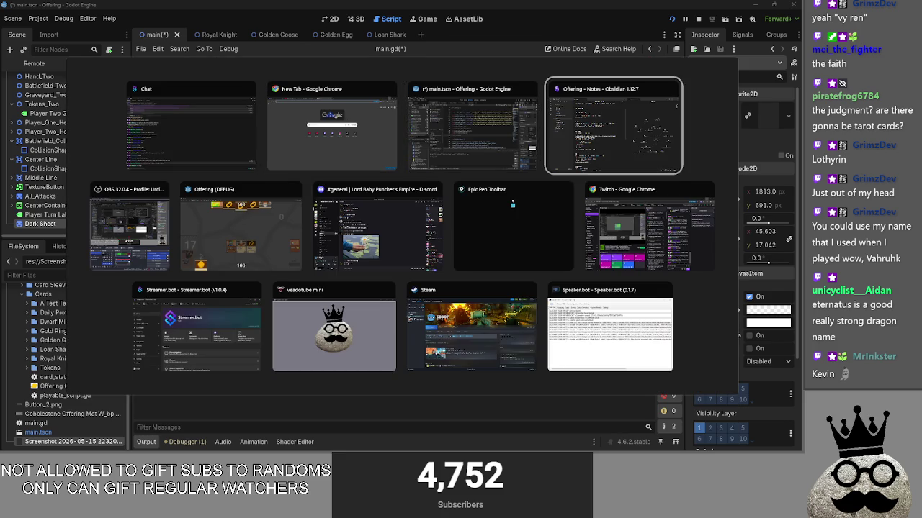
{"action": "key", "text": "alt+Tab"}
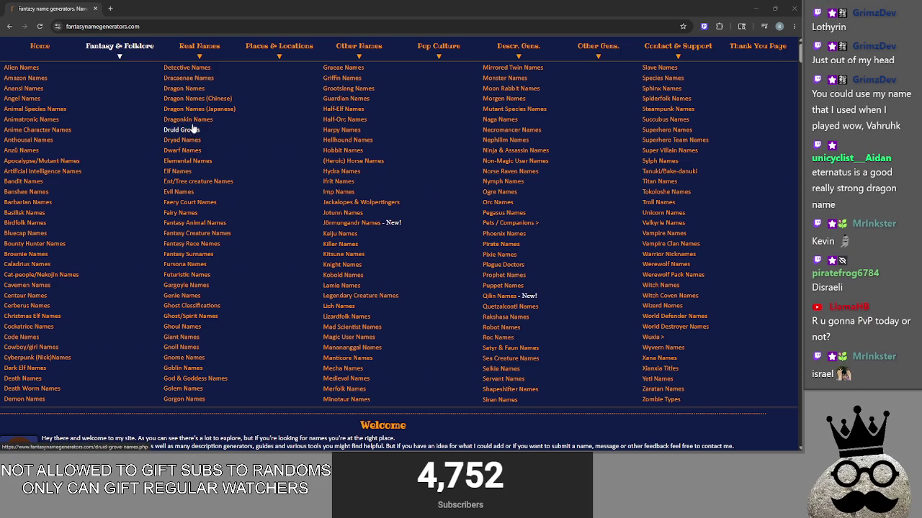
Step: Open the Dragon Names generator and save Arsai The Deathlord, Eater Of Bunnies, Cadret and Jykirth
{"action": "left_click", "coordinate": [189, 88]}
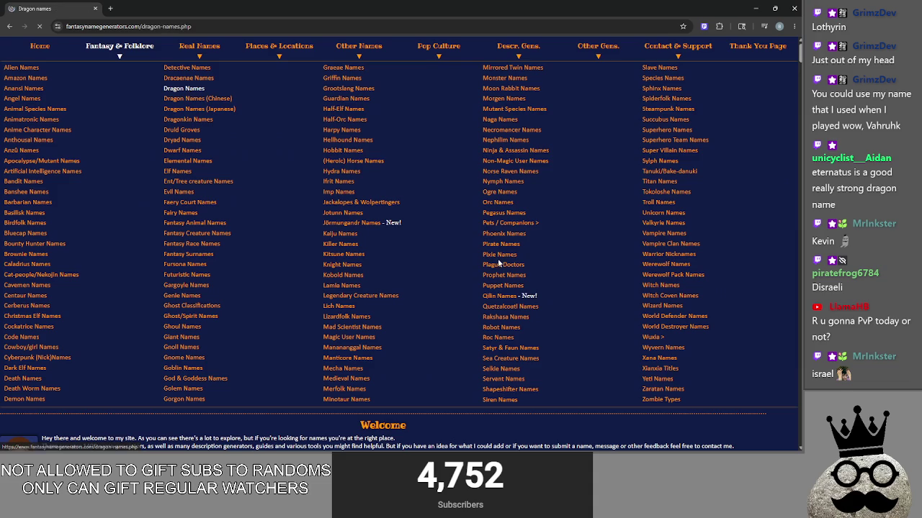
{"action": "left_click_drag", "start_coordinate": [251, 142], "coordinate": [344, 142]}
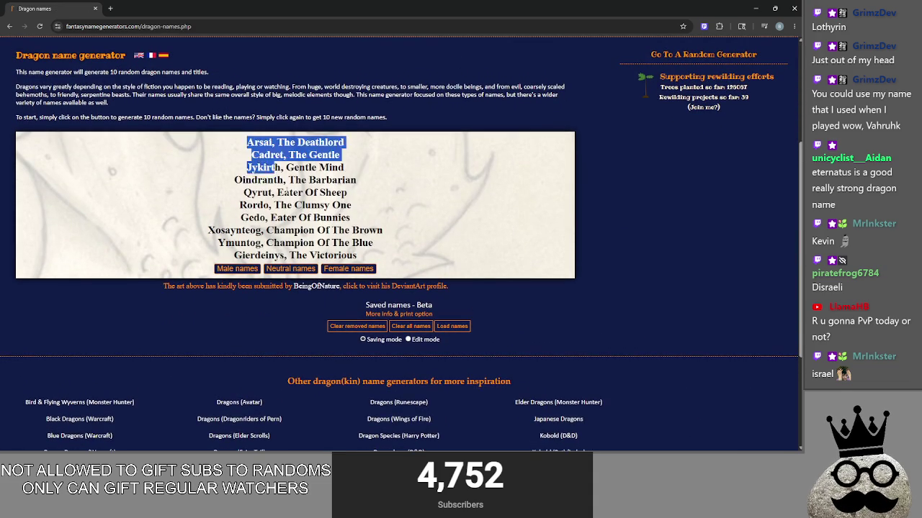
{"action": "left_click_drag", "start_coordinate": [269, 218], "coordinate": [350, 217]}
{"action": "mouse_move", "coordinate": [251, 155]}
{"action": "left_mouse_down"}
{"action": "mouse_move", "coordinate": [284, 155]}
{"action": "mouse_move", "coordinate": [254, 167]}
{"action": "mouse_move", "coordinate": [281, 167]}
{"action": "mouse_move", "coordinate": [245, 180]}
{"action": "mouse_move", "coordinate": [283, 180]}
{"action": "left_mouse_up"}
Step: Save Oindranth, Rordo, Gedo, Xosaynteog, Ymuntog, Gierdeinys and one more name, then close Chrome
{"action": "mouse_move", "coordinate": [240, 205]}
{"action": "left_mouse_down"}
{"action": "mouse_move", "coordinate": [269, 206]}
{"action": "mouse_move", "coordinate": [266, 217]}
{"action": "left_mouse_up"}
{"action": "mouse_move", "coordinate": [208, 229]}
{"action": "left_mouse_down"}
{"action": "mouse_move", "coordinate": [262, 230]}
{"action": "mouse_move", "coordinate": [261, 243]}
{"action": "mouse_move", "coordinate": [287, 255]}
{"action": "left_mouse_up"}
{"action": "left_click_drag", "start_coordinate": [218, 243], "coordinate": [389, 229]}
{"action": "left_click", "coordinate": [234, 229]}
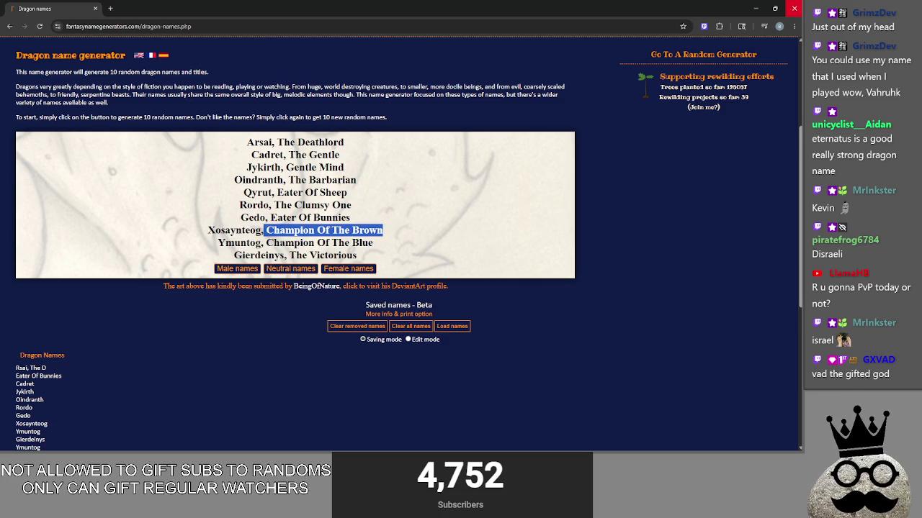
{"action": "left_click", "coordinate": [799, 4]}
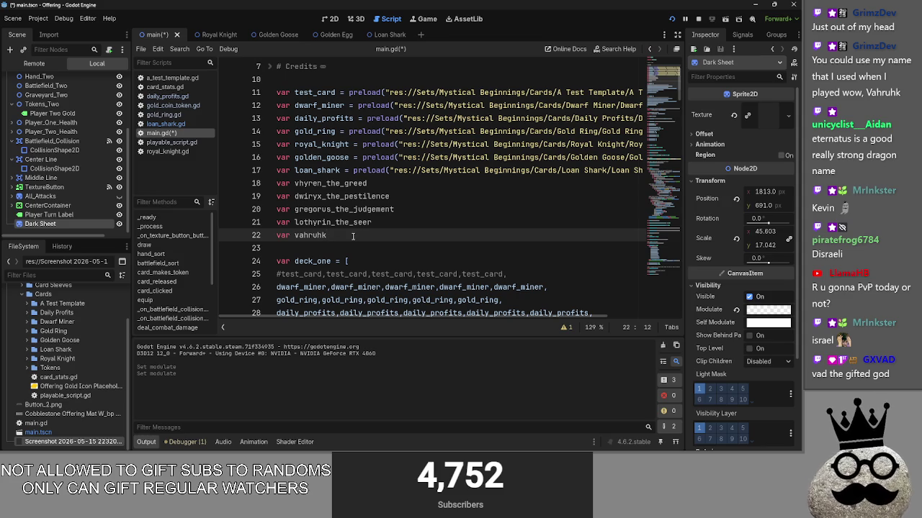
Step: Rename the variable to vahruhk_the_rage and start a new var line beneath it
{"action": "type", "text": "_"}
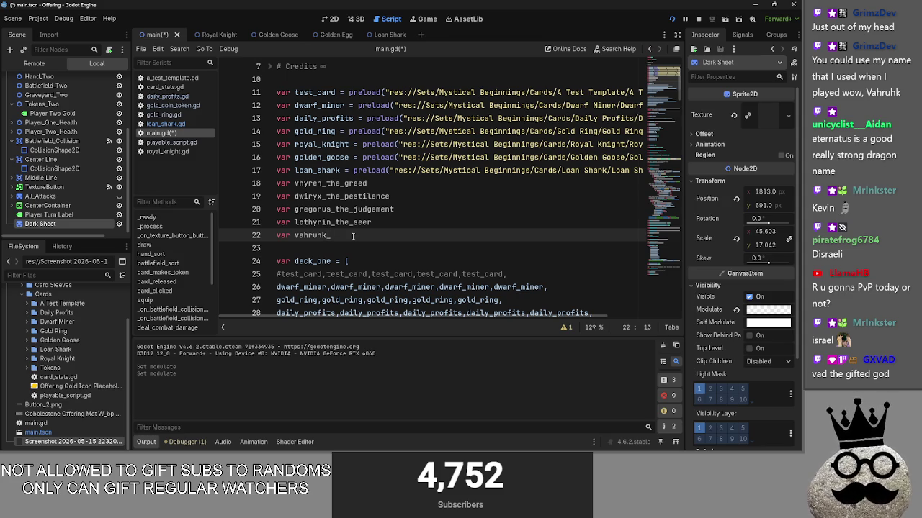
{"action": "type", "text": "the_rage"}
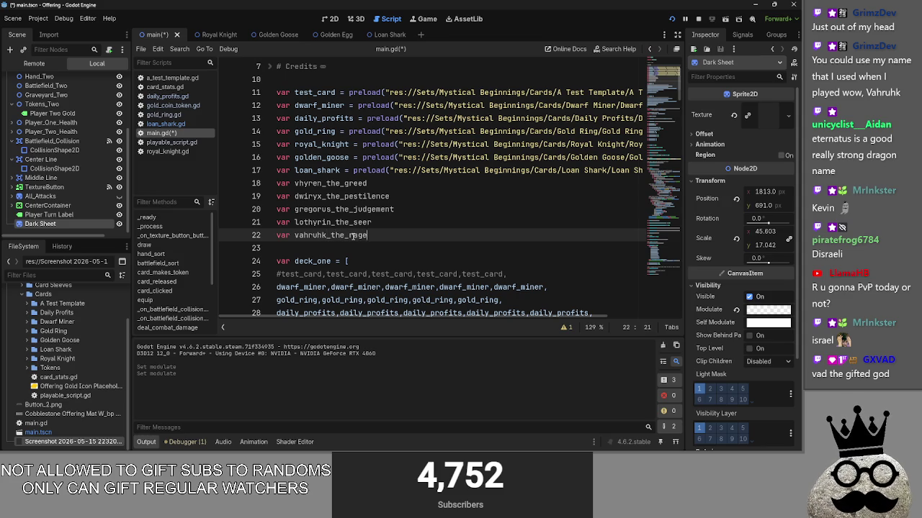
{"action": "double_click", "coordinate": [353, 237]}
{"action": "left_click", "coordinate": [391, 239]}
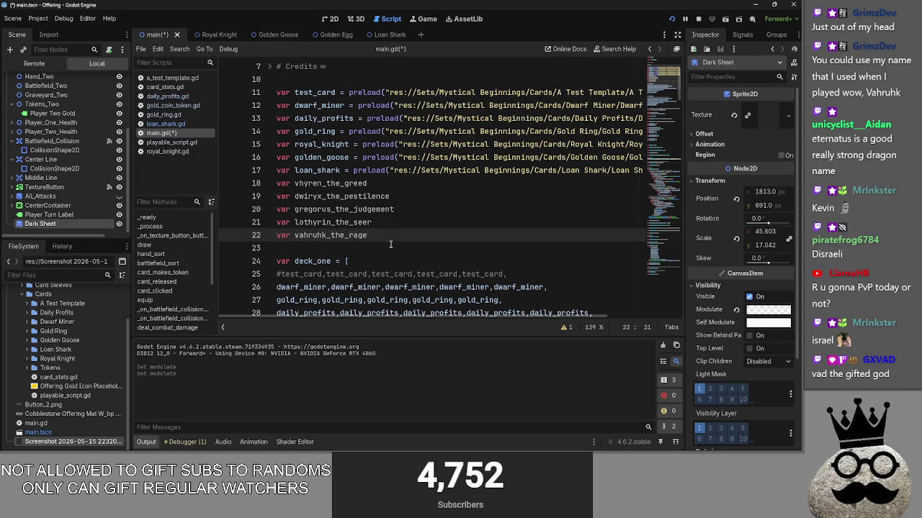
{"action": "key", "text": "Return"}
{"action": "type", "text": "var"}
Step: Complete line 23 as var disraeli_the_fear, lowercase and spelled correctly
{"action": "left_click", "coordinate": [390, 185]}
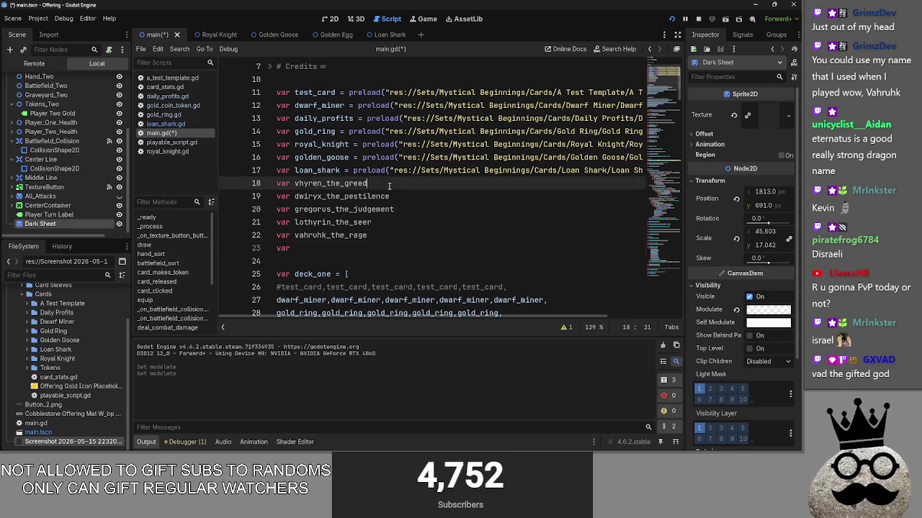
{"action": "left_click", "coordinate": [395, 237]}
{"action": "left_click", "coordinate": [396, 184]}
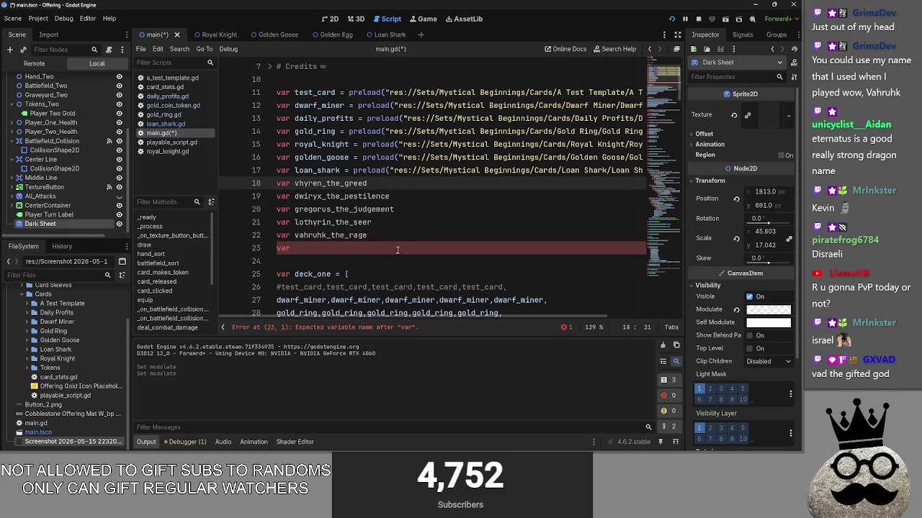
{"action": "left_click", "coordinate": [394, 250]}
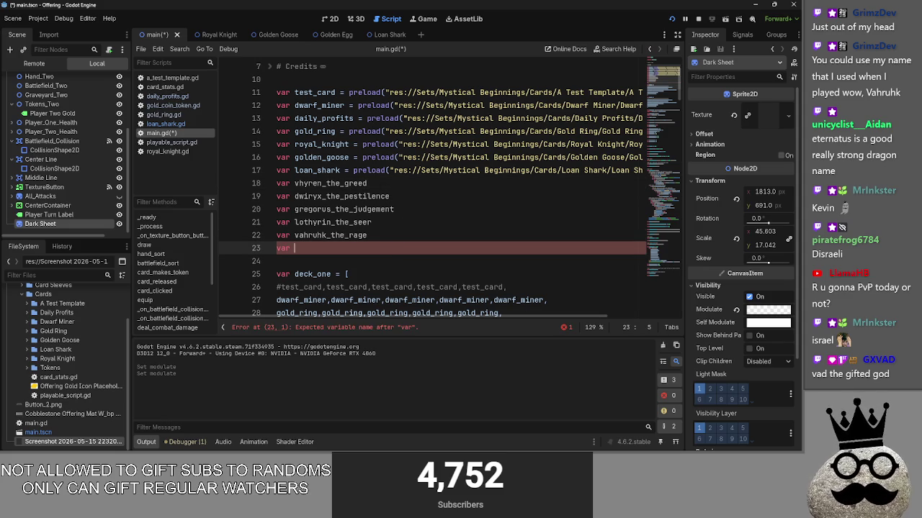
{"action": "type", "text": "Disraeli"}
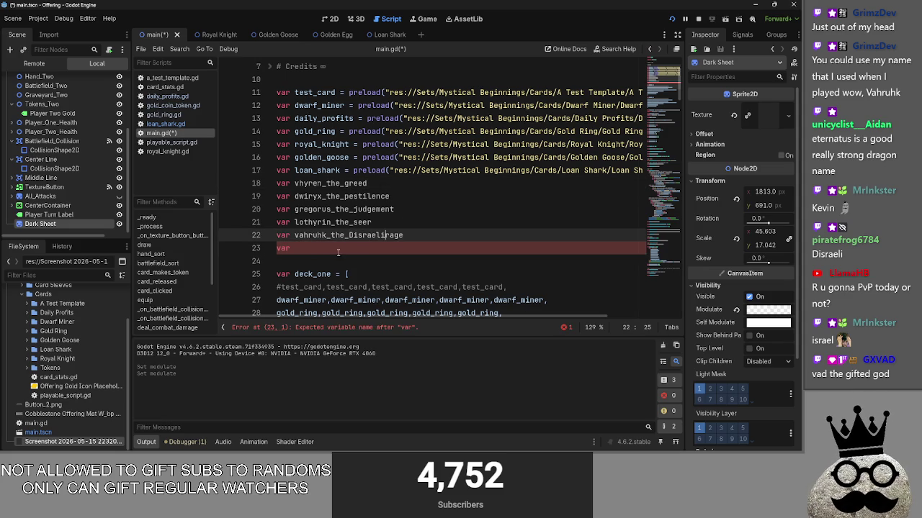
{"action": "left_click", "coordinate": [300, 248]}
{"action": "key", "text": "BackSpace"}
{"action": "type", "text": "d"}
{"action": "left_click", "coordinate": [353, 247]}
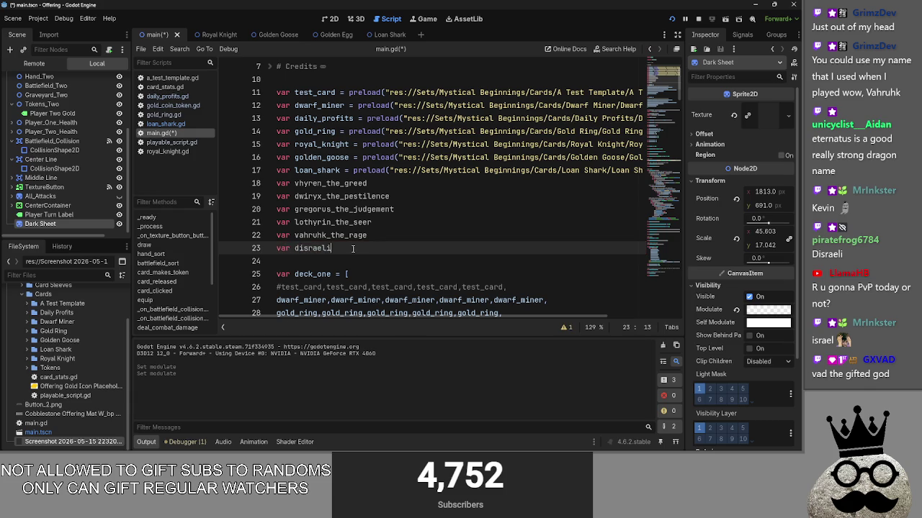
{"action": "type", "text": "_the_res"}
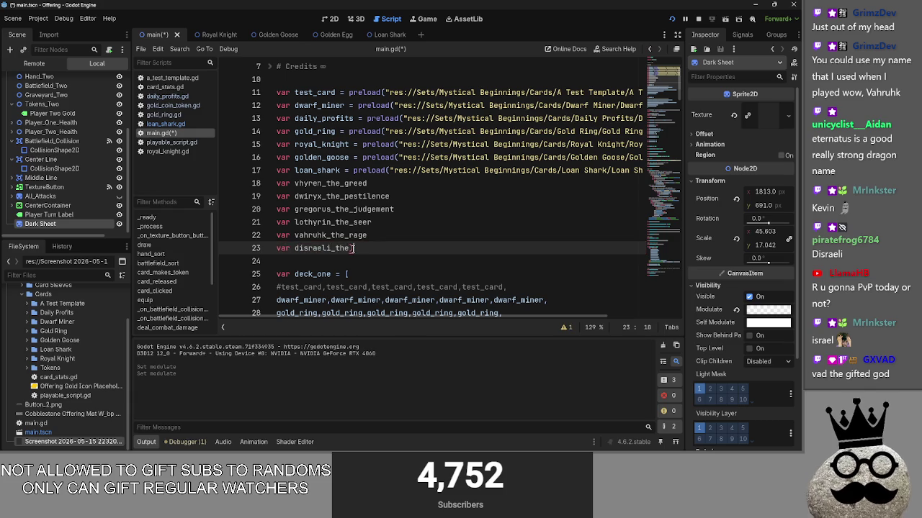
{"action": "key", "text": "BackSpace"}
{"action": "key", "text": "BackSpace"}
{"action": "key", "text": "BackSpace"}
{"action": "type", "text": "fear"}
Step: Look over the dragon lines above, ending back at the disraeli_the_fear line
{"action": "left_click", "coordinate": [368, 235]}
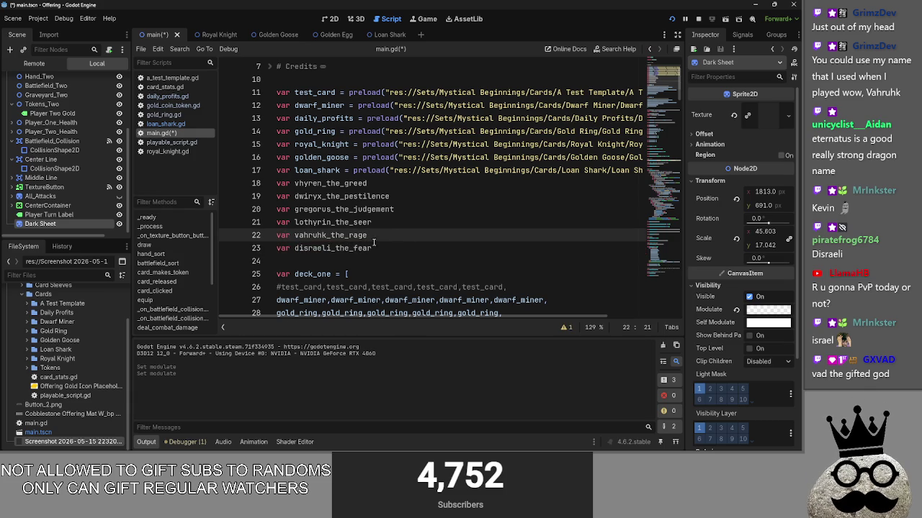
{"action": "left_click_drag", "start_coordinate": [368, 236], "coordinate": [348, 236]}
{"action": "left_click", "coordinate": [398, 209]}
{"action": "left_click", "coordinate": [398, 222]}
{"action": "left_click", "coordinate": [403, 197]}
{"action": "left_click", "coordinate": [392, 248]}
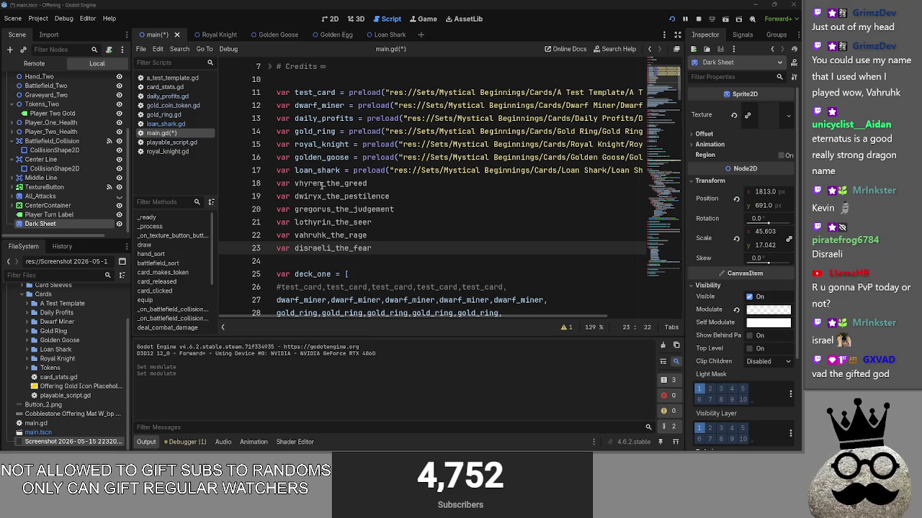
Step: Tag vahruhk_the_rage red, vhyren_the_greed orange and disraeli_the_fear yellow
{"action": "left_click", "coordinate": [418, 234]}
{"action": "type", "text": "r"}
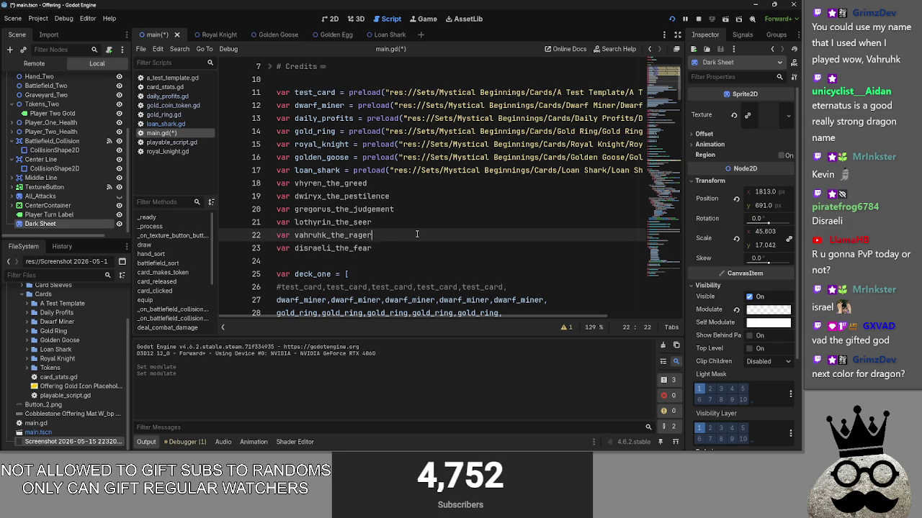
{"action": "key", "text": "BackSpace"}
{"action": "key", "text": "BackSpace"}
{"action": "type", "text": "red"}
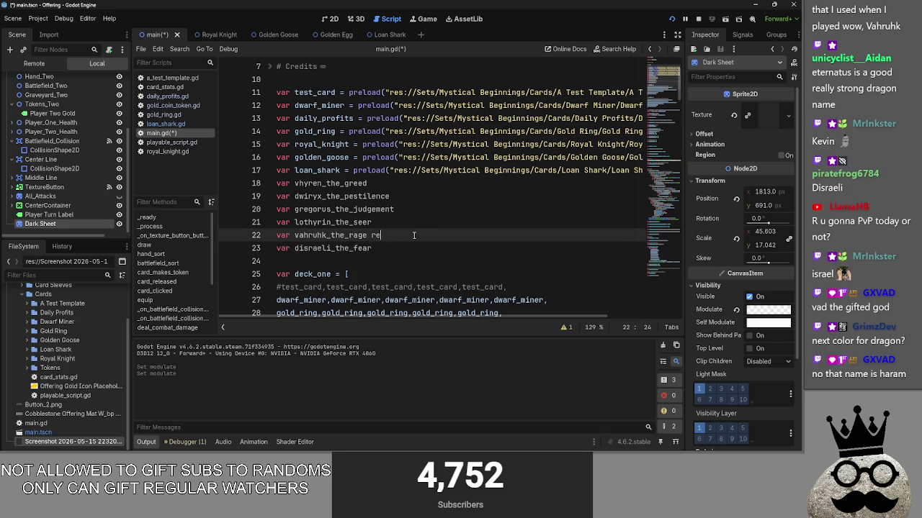
{"action": "left_click", "coordinate": [406, 185]}
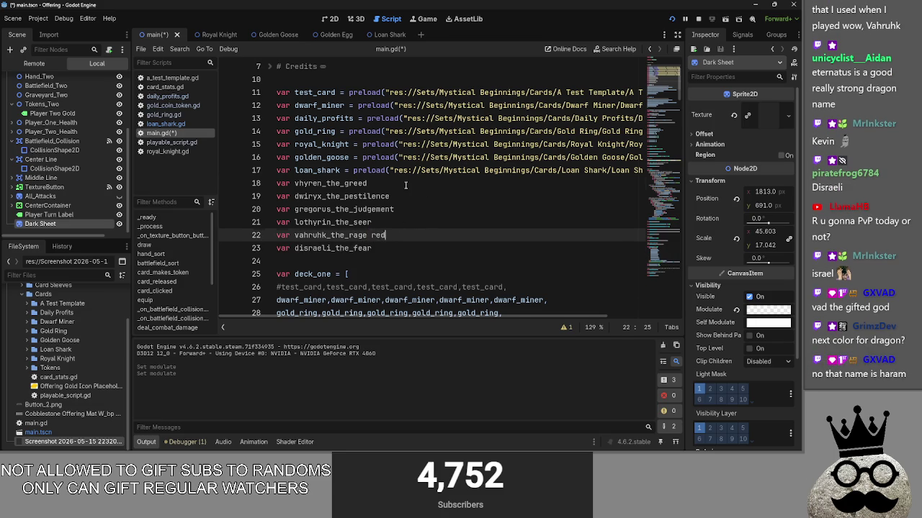
{"action": "type", "text": " orange"}
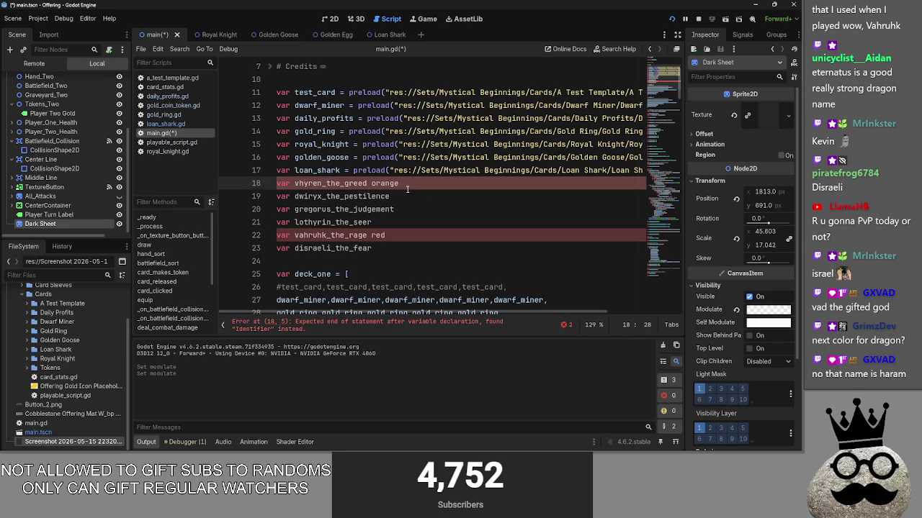
{"action": "left_click", "coordinate": [418, 198]}
{"action": "left_click", "coordinate": [412, 249]}
{"action": "type", "text": "yell"}
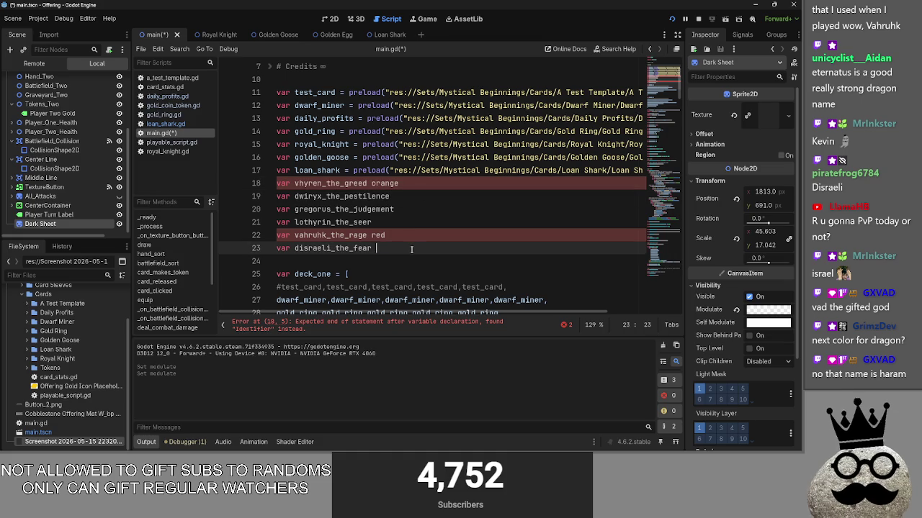
{"action": "type", "text": "ow"}
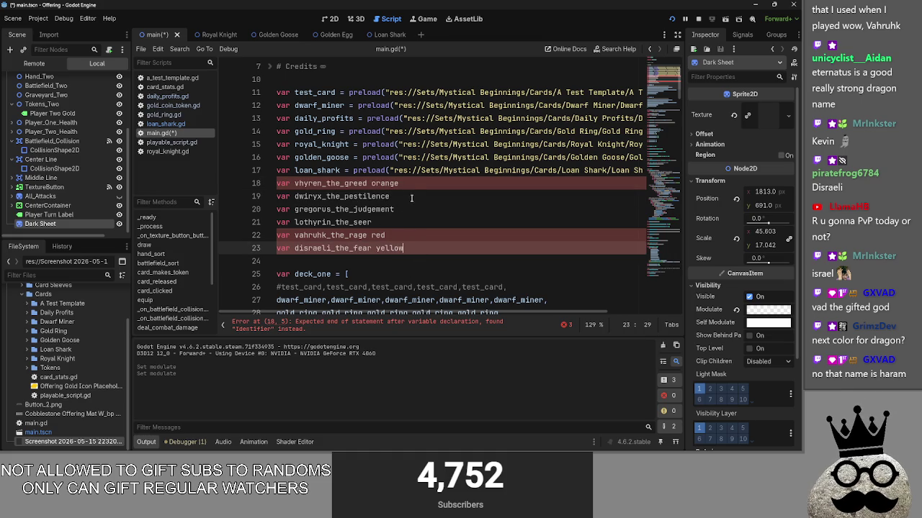
{"action": "left_click", "coordinate": [411, 199]}
{"action": "type", "text": "black"}
{"action": "key", "text": "BackSpace"}
{"action": "key", "text": "BackSpace"}
{"action": "key", "text": "BackSpace"}
{"action": "left_click", "coordinate": [432, 251]}
{"action": "key", "text": "Return"}
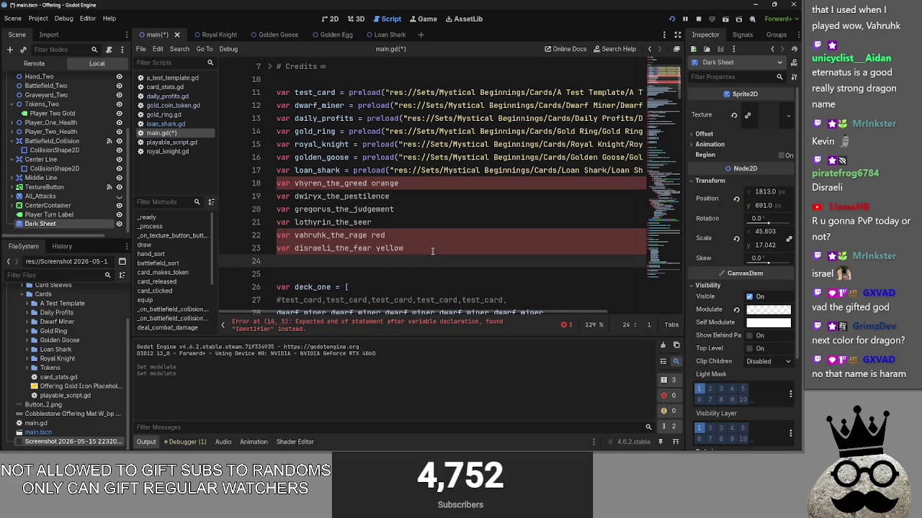
{"action": "type", "text": "var"}
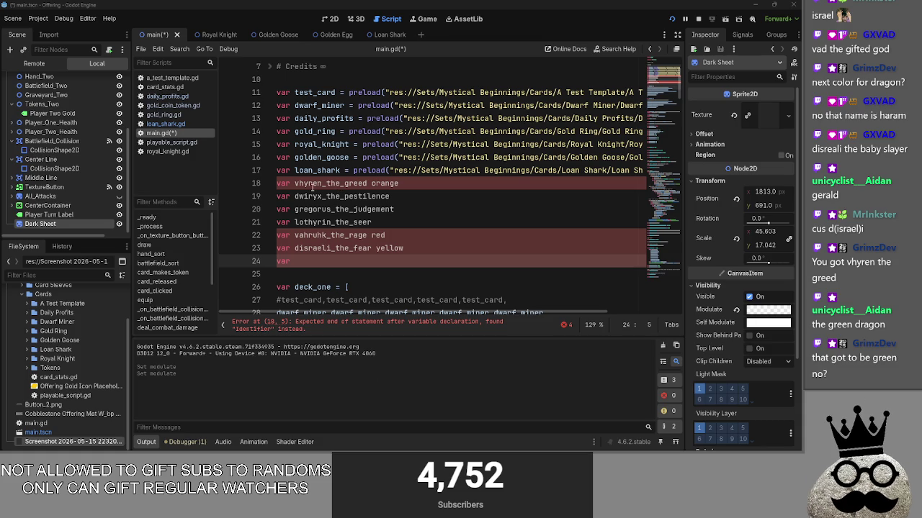
{"action": "left_click", "coordinate": [461, 186]}
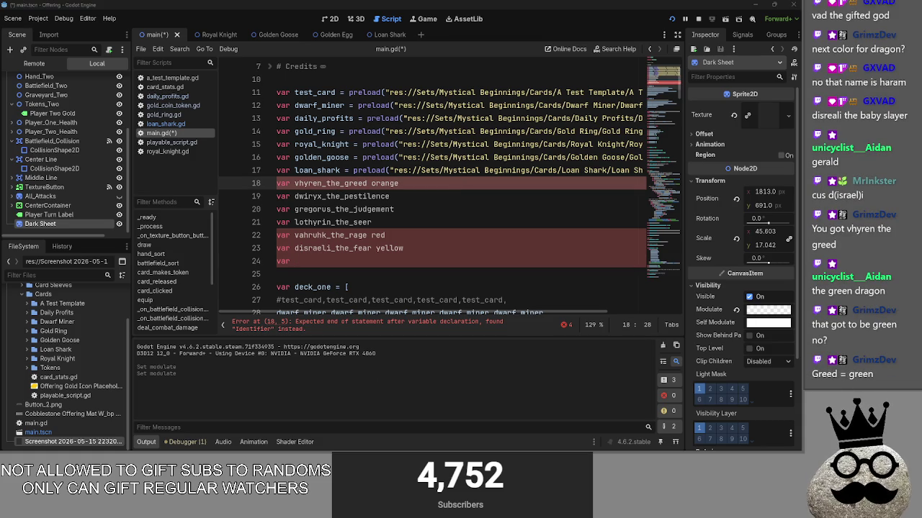
{"action": "key", "text": "alt+Tab"}
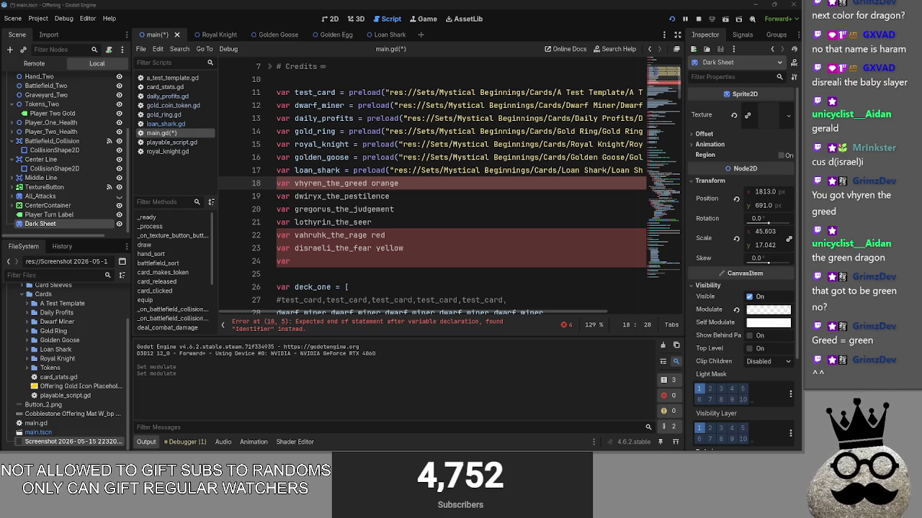
{"action": "left_click", "coordinate": [396, 258]}
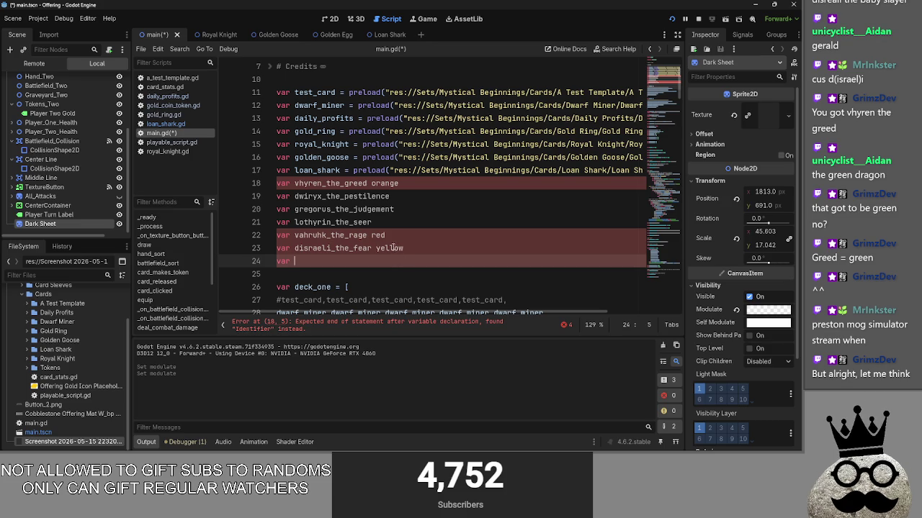
Step: Inspect the colour-tagged dragon lines 18–24 in main.gd
{"action": "double_click", "coordinate": [400, 227]}
{"action": "double_click", "coordinate": [392, 248]}
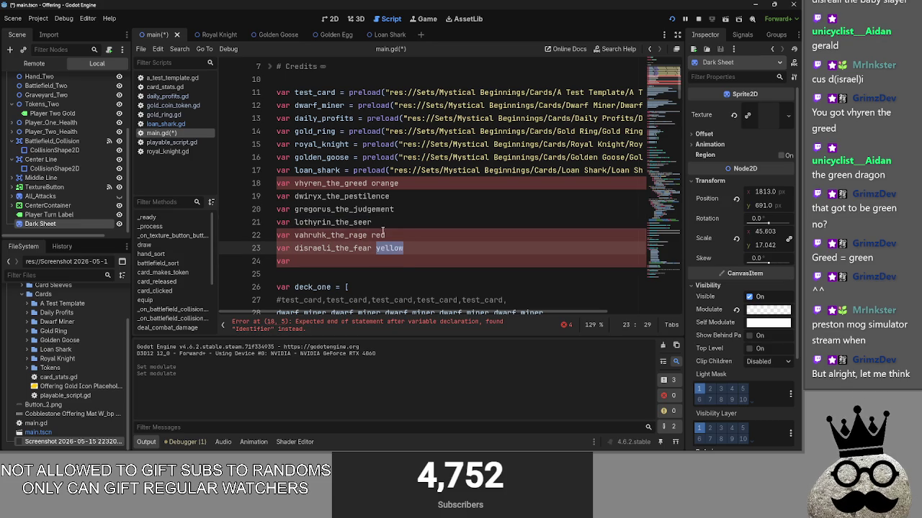
{"action": "double_click", "coordinate": [393, 236]}
{"action": "double_click", "coordinate": [392, 248]}
{"action": "left_click", "coordinate": [396, 235]}
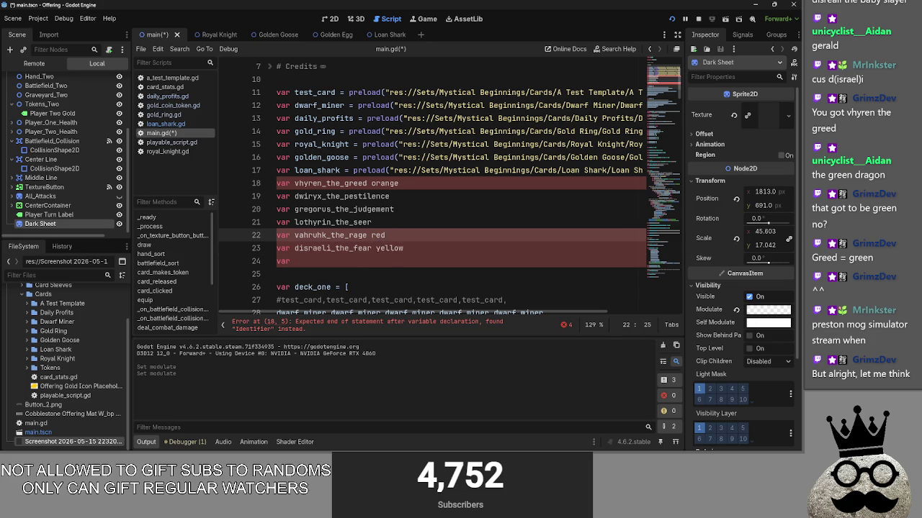
{"action": "left_click", "coordinate": [428, 196]}
{"action": "left_click", "coordinate": [428, 186]}
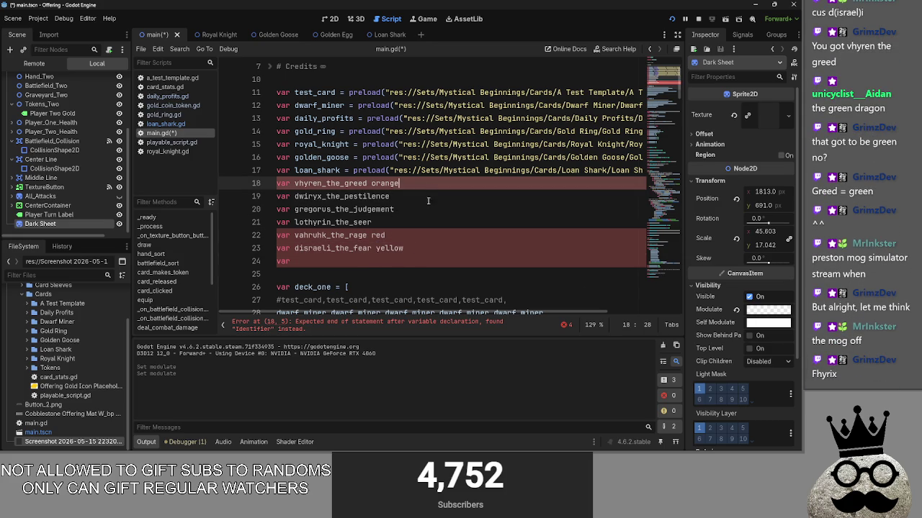
{"action": "left_click", "coordinate": [396, 264]}
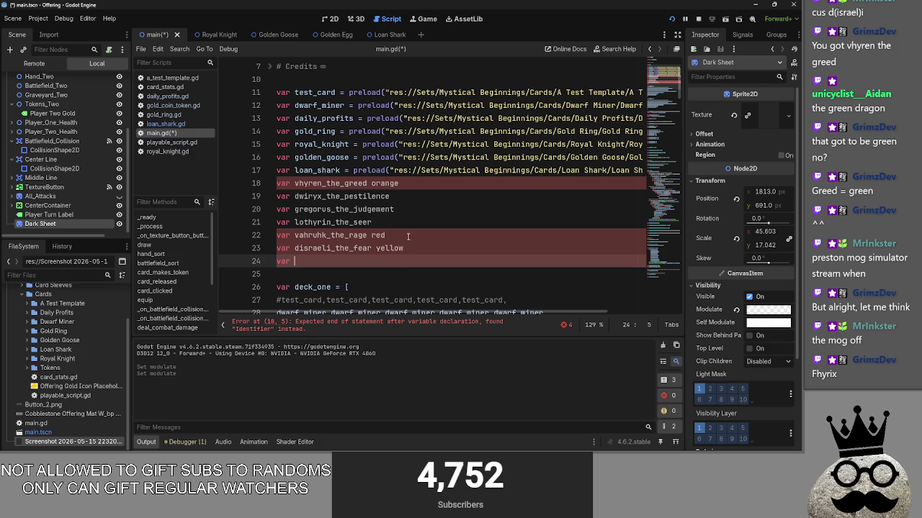
{"action": "double_click", "coordinate": [386, 247]}
{"action": "double_click", "coordinate": [382, 235]}
{"action": "left_click", "coordinate": [404, 222]}
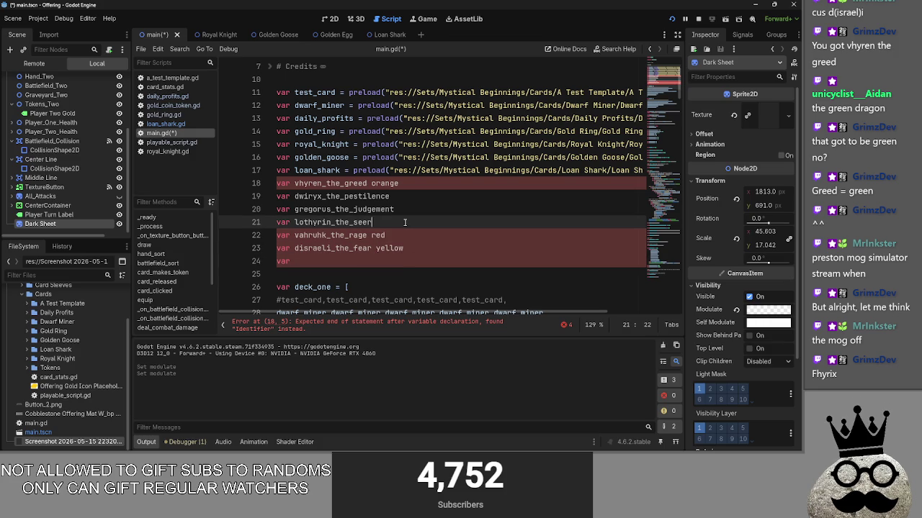
Step: Tag gregorus_the_judgement white, dwiryx_the_pestilence black and lothyrin_the_seer blue
{"action": "left_click", "coordinate": [399, 209]}
{"action": "type", "text": "whi"}
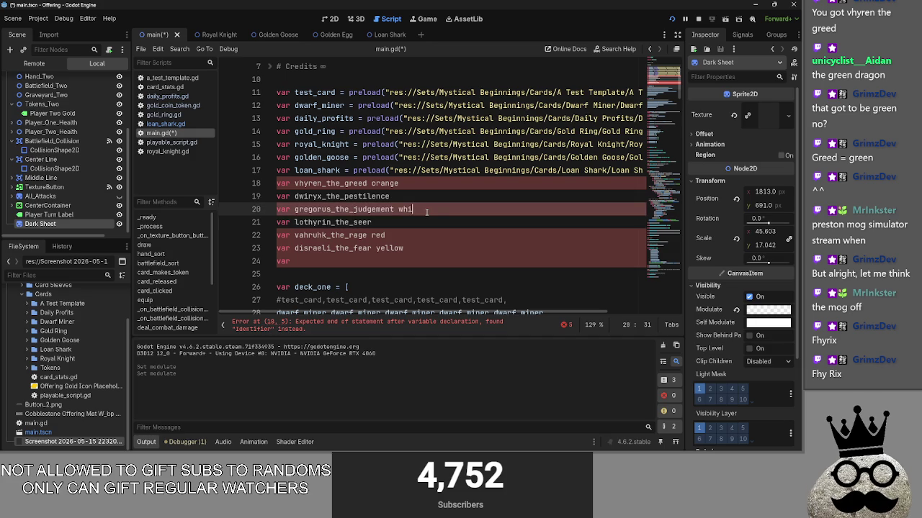
{"action": "type", "text": "te"}
{"action": "left_click", "coordinate": [422, 197]}
{"action": "type", "text": "black"}
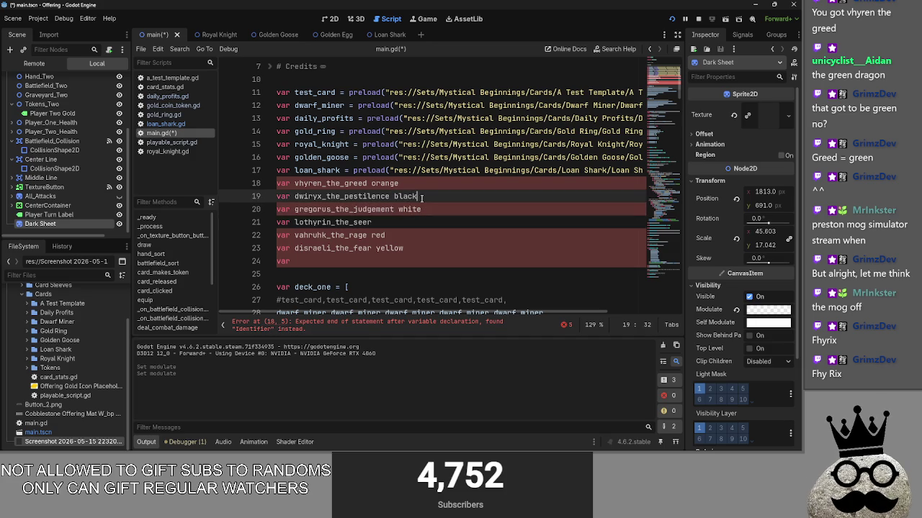
{"action": "left_click", "coordinate": [413, 221]}
{"action": "type", "text": "blue"}
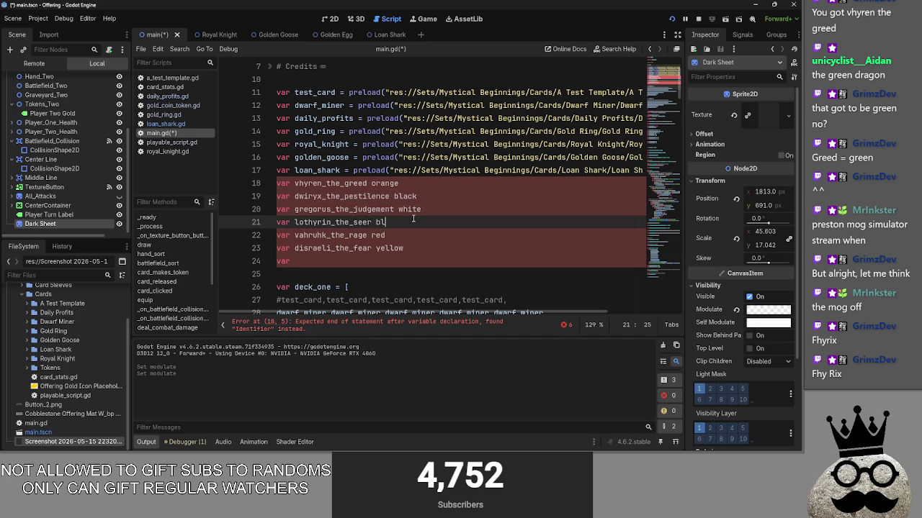
Step: Add a second bare var line 25 below the empty var on line 24
{"action": "left_click", "coordinate": [408, 260]}
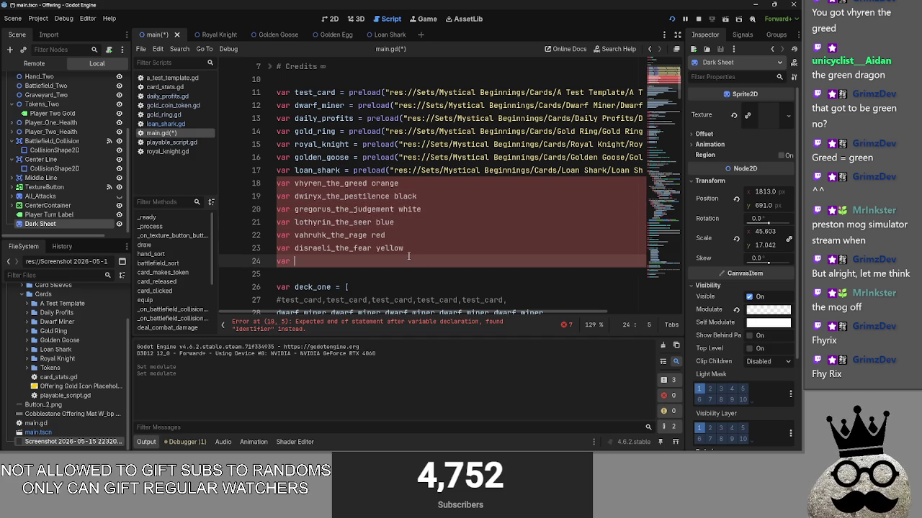
{"action": "key", "text": "Return"}
{"action": "type", "text": "var"}
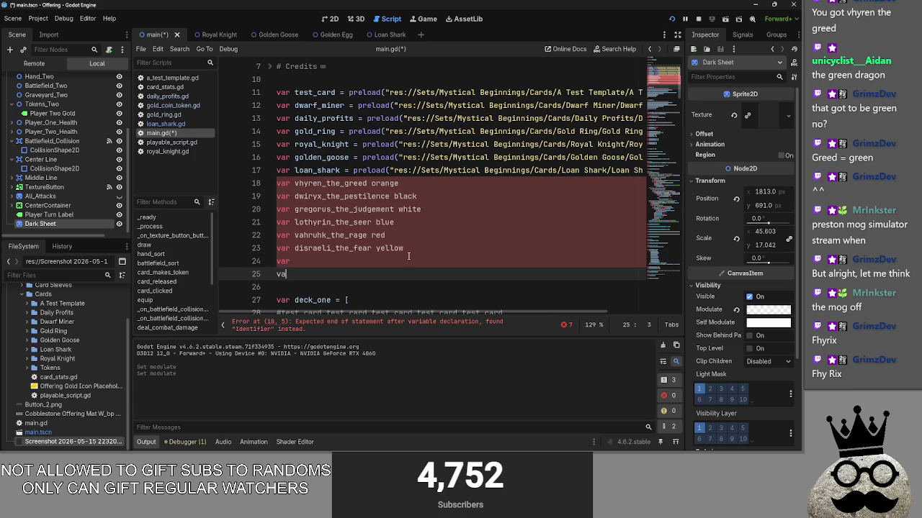
{"action": "right_click", "coordinate": [408, 258]}
{"action": "left_click", "coordinate": [389, 263]}
{"action": "left_click", "coordinate": [387, 263]}
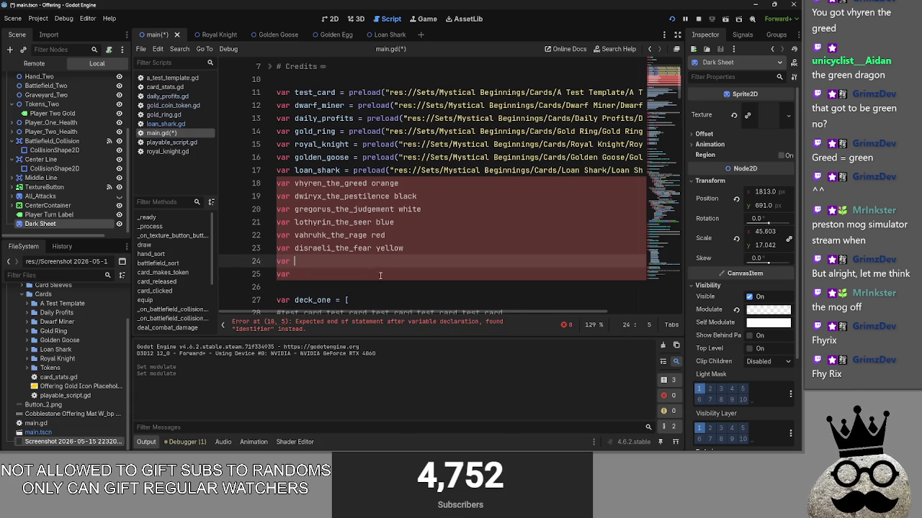
{"action": "left_click", "coordinate": [381, 272]}
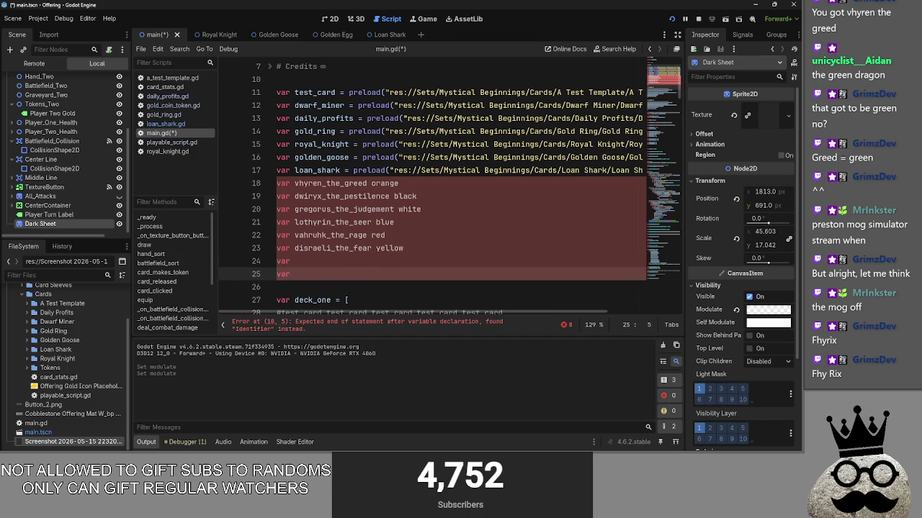
Step: Type fhyrix_the_cloaked on line 25, with fhyrix lowercase
{"action": "type", "text": "Fhyrix"}
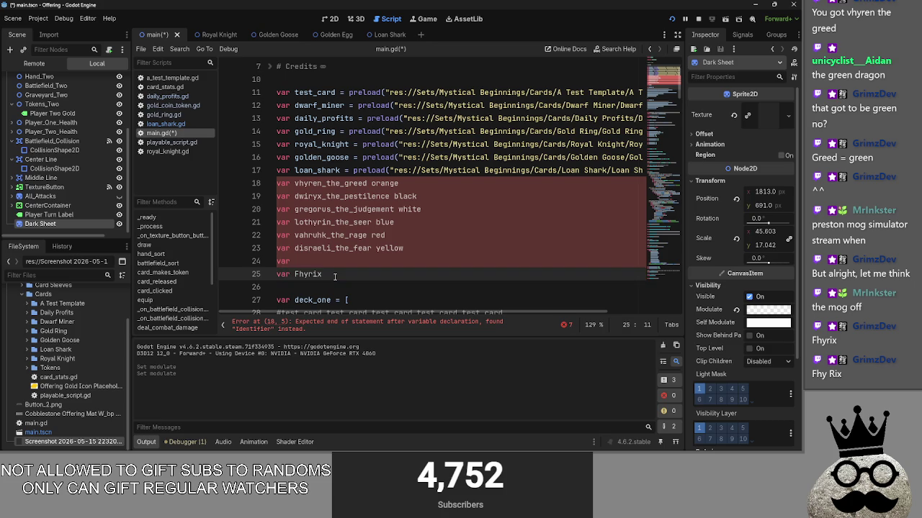
{"action": "key", "text": "ctrl+Left"}
{"action": "key", "text": "Delete"}
{"action": "type", "text": "f"}
{"action": "key", "text": "End"}
{"action": "type", "text": "_"}
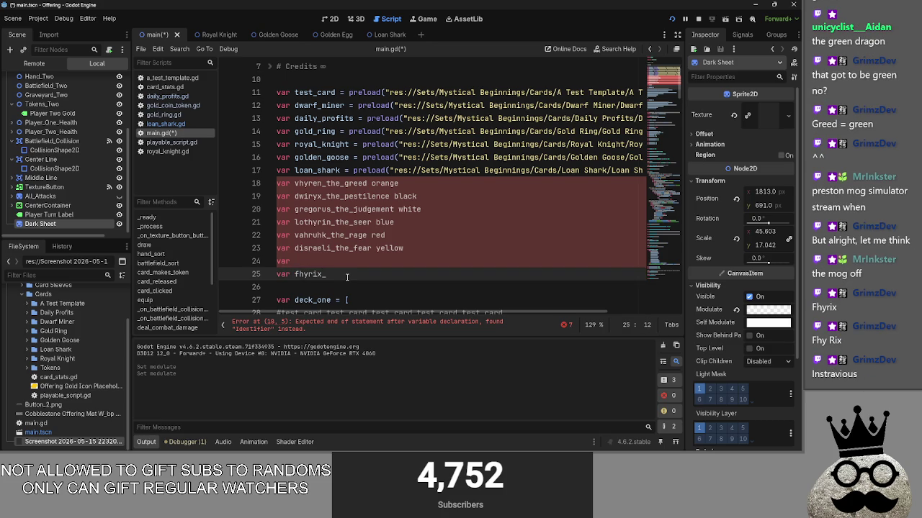
{"action": "type", "text": "the_"}
{"action": "type", "text": "eloaked"}
Step: Replace cloaked with hidden so line 25 reads var fhyrix_the_hidden
{"action": "left_click", "coordinate": [386, 260]}
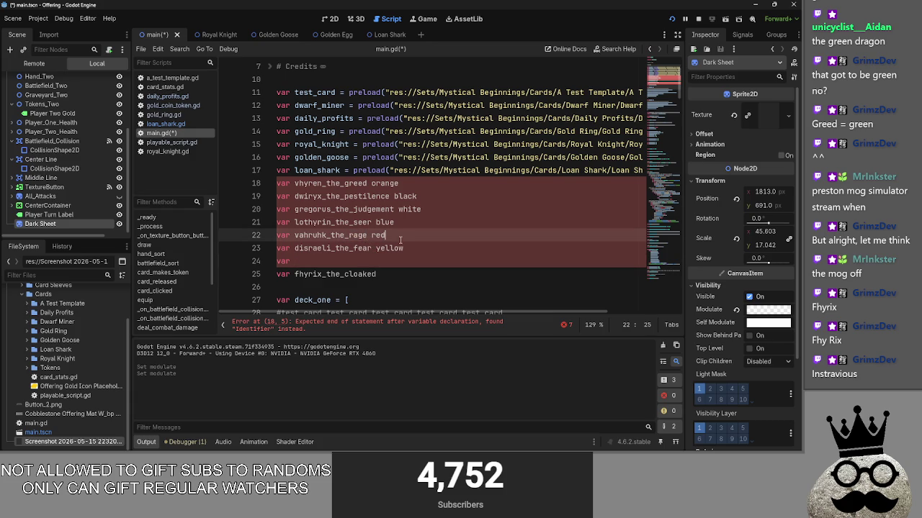
{"action": "left_click", "coordinate": [382, 275]}
{"action": "key", "text": "shift+Left"}
{"action": "key", "text": "shift+Left"}
{"action": "key", "text": "shift+Left"}
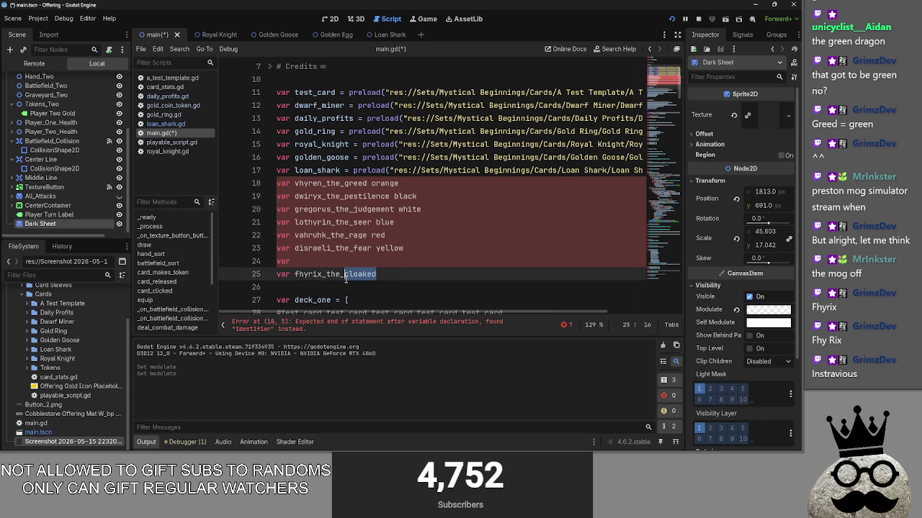
{"action": "type", "text": "bid"}
{"action": "key", "text": "BackSpace"}
{"action": "key", "text": "BackSpace"}
{"action": "key", "text": "BackSpace"}
{"action": "type", "text": "hidden"}
{"action": "left_click", "coordinate": [355, 263]}
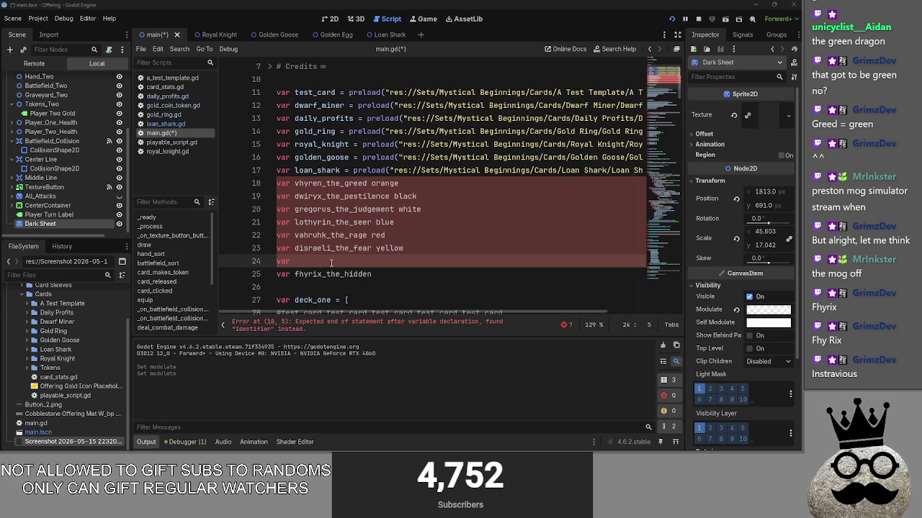
Step: Browse the open windows with Alt+Tab, then stay in Godot
{"action": "key", "text": "alt+Tab"}
{"action": "key", "text": "alt+Tab"}
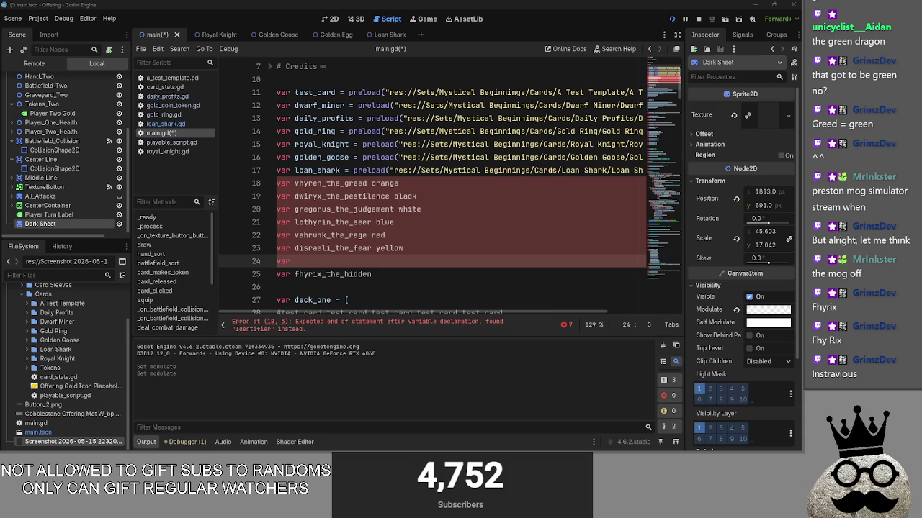
{"action": "key", "text": "alt+Tab"}
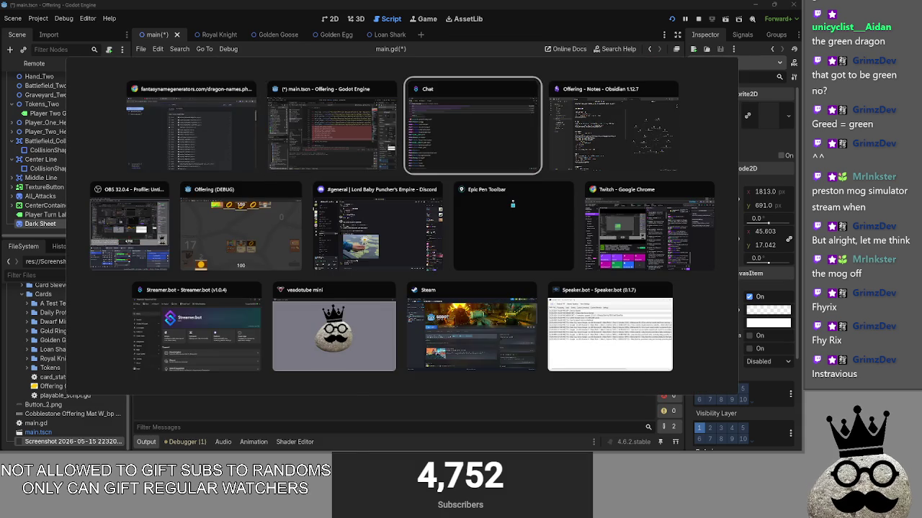
{"action": "key", "text": "alt+Tab"}
{"action": "key", "text": "Escape"}
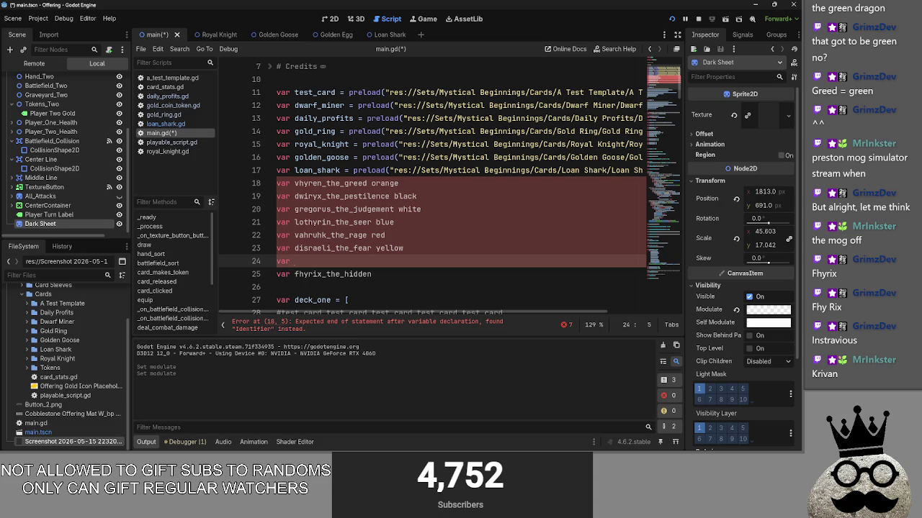
{"action": "key", "text": "alt+Tab"}
{"action": "key", "text": "alt+Tab"}
{"action": "key", "text": "alt+Tab"}
{"action": "key", "text": "Escape"}
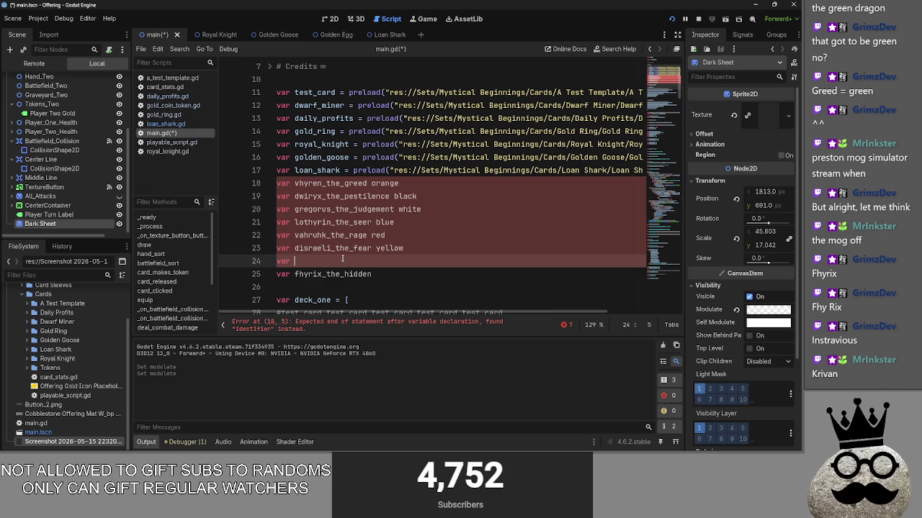
Step: Write _the_glutton after the bare var on line 24
{"action": "type", "text": "the"}
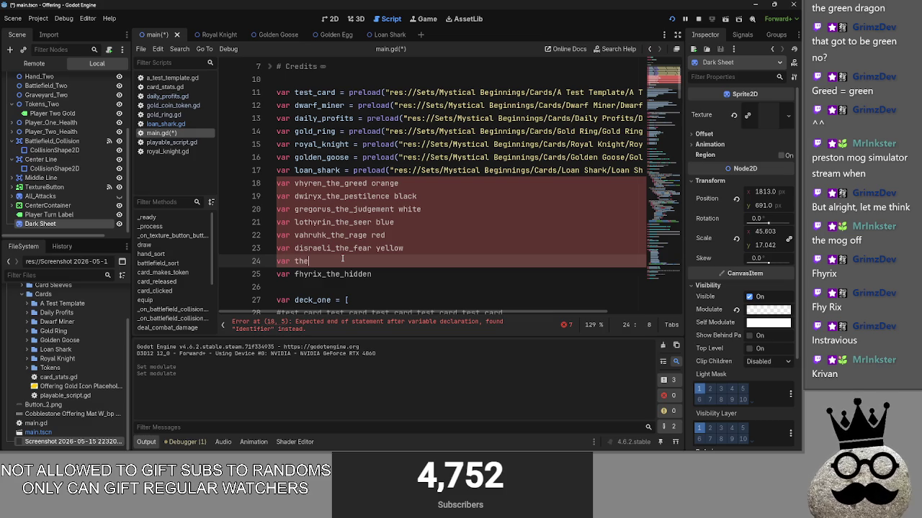
{"action": "type", "text": "_glutton"}
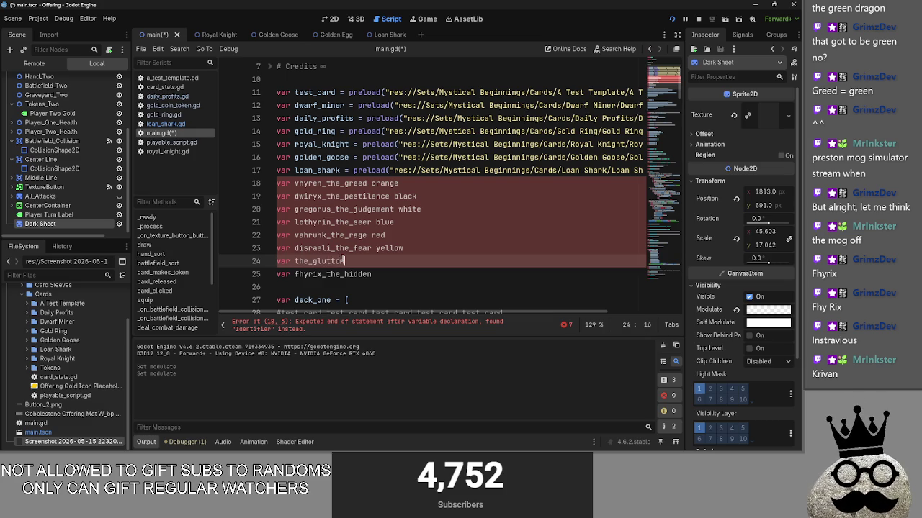
{"action": "key", "text": "Left"}
{"action": "key", "text": "Left"}
{"action": "key", "text": "Left"}
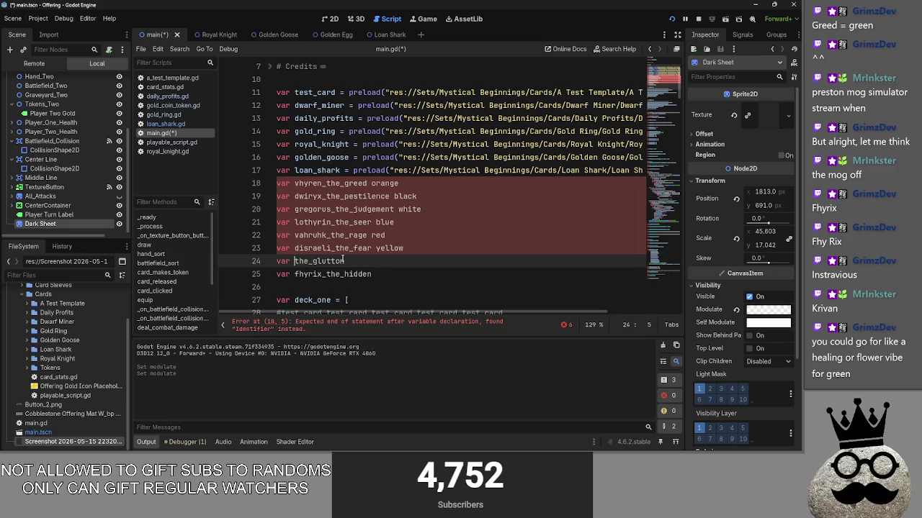
{"action": "type", "text": "_"}
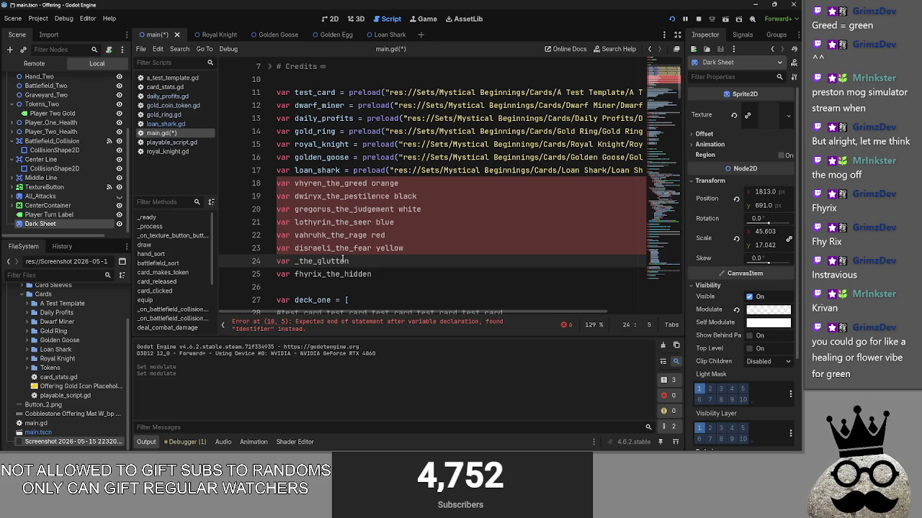
{"action": "left_click", "coordinate": [293, 261]}
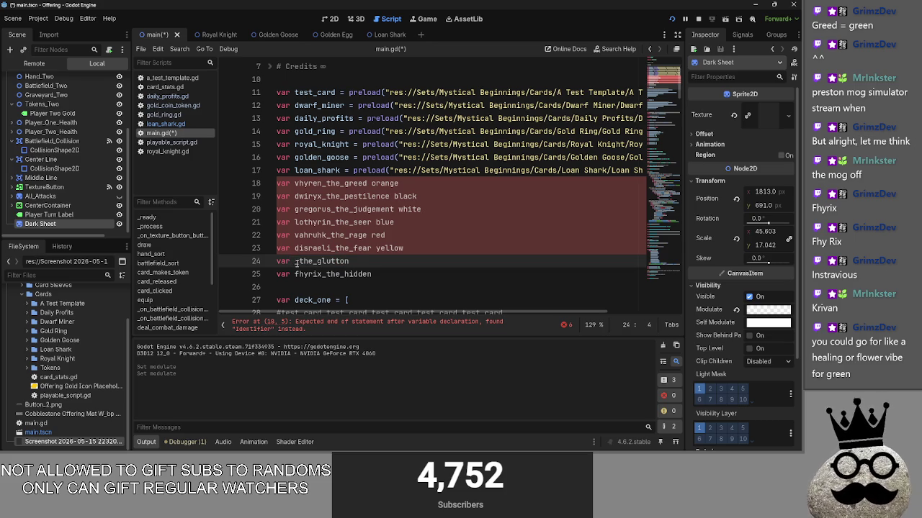
{"action": "type", "text": "_"}
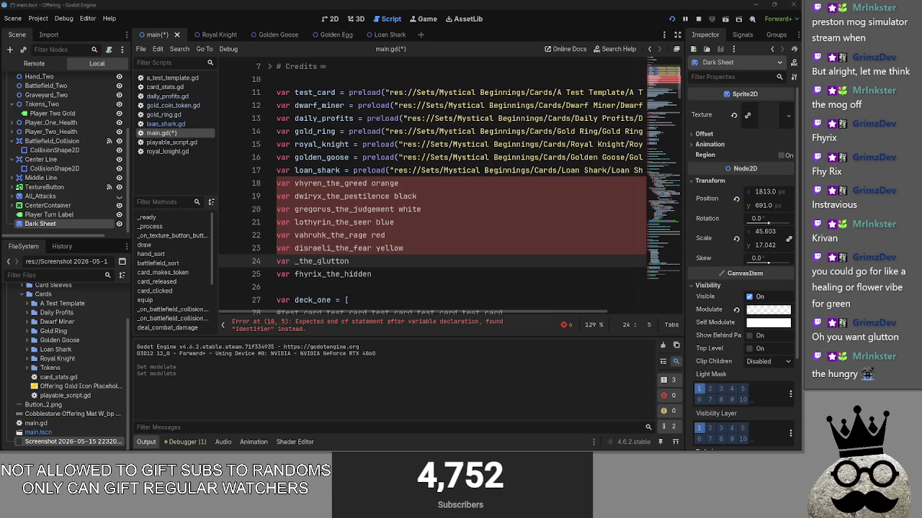
{"action": "left_click", "coordinate": [363, 271]}
{"action": "left_click", "coordinate": [331, 262]}
{"action": "key", "text": "Home"}
{"action": "left_click", "coordinate": [390, 274]}
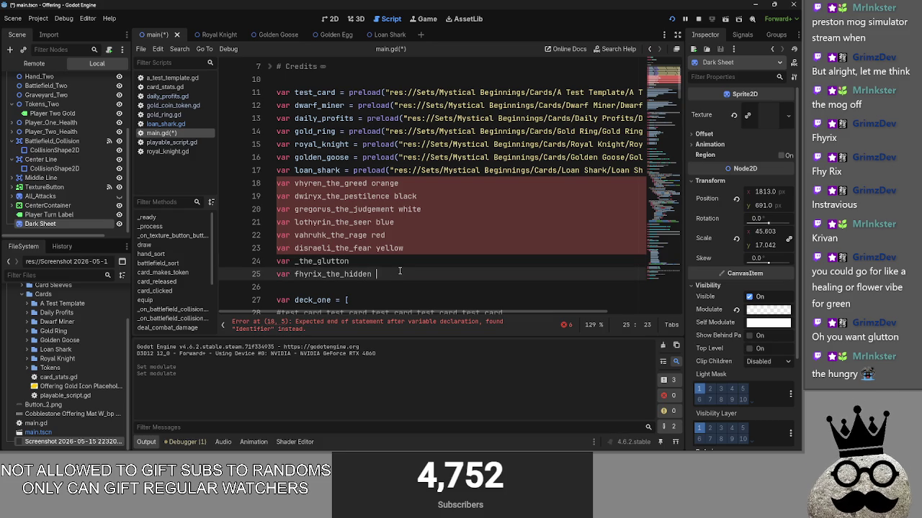
{"action": "type", "text": "purple"}
{"action": "left_click", "coordinate": [296, 262]}
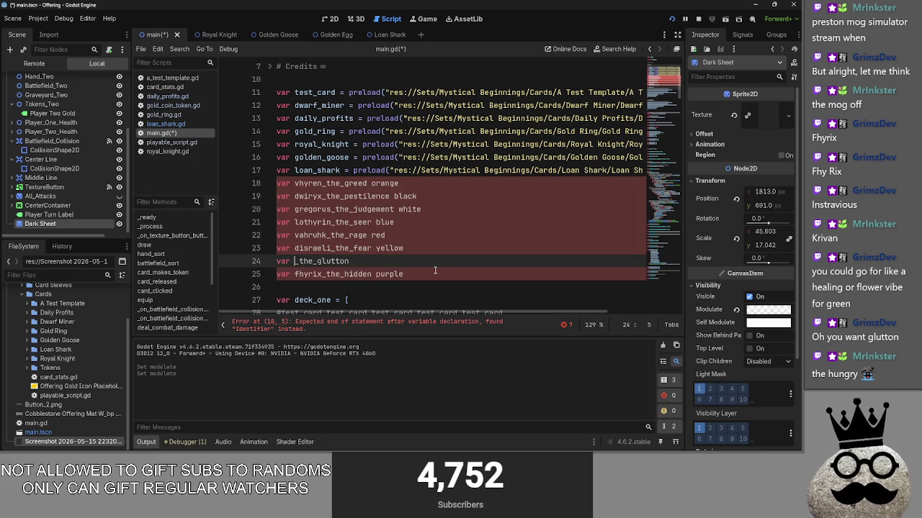
{"action": "type", "text": "vasolinedog"}
{"action": "left_click_drag", "start_coordinate": [424, 262], "coordinate": [422, 268]}
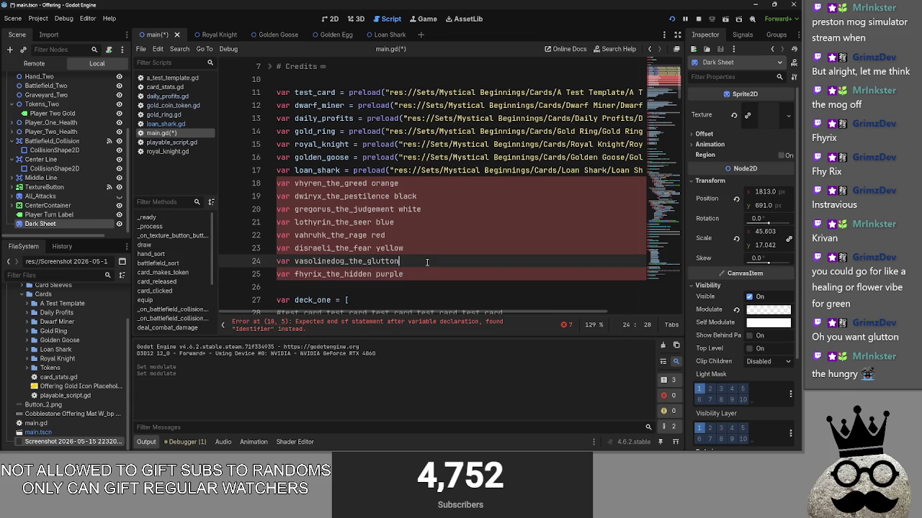
Step: Move the glutton line below fhyrix and rename it gulryden_the_glutton green
{"action": "left_click_drag", "start_coordinate": [400, 261], "coordinate": [261, 265]}
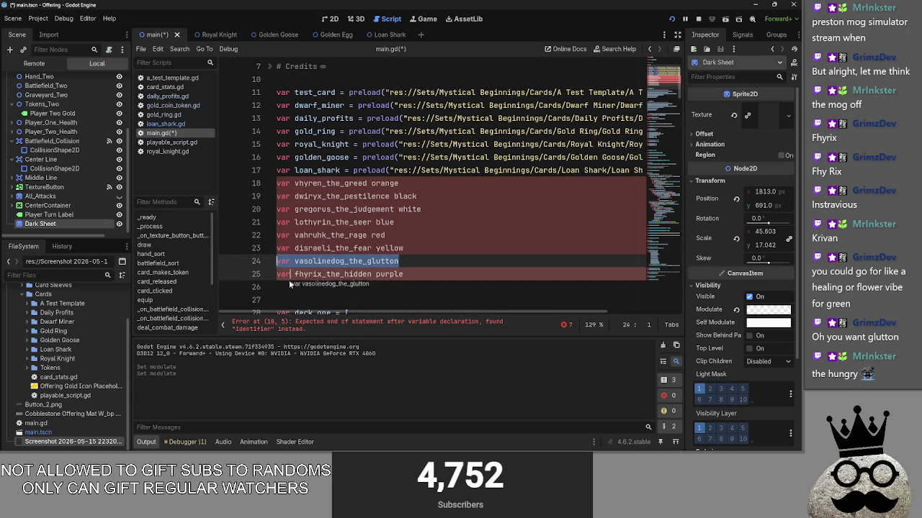
{"action": "key", "text": "alt+Down"}
{"action": "left_click", "coordinate": [455, 277]}
{"action": "key", "text": "Delete"}
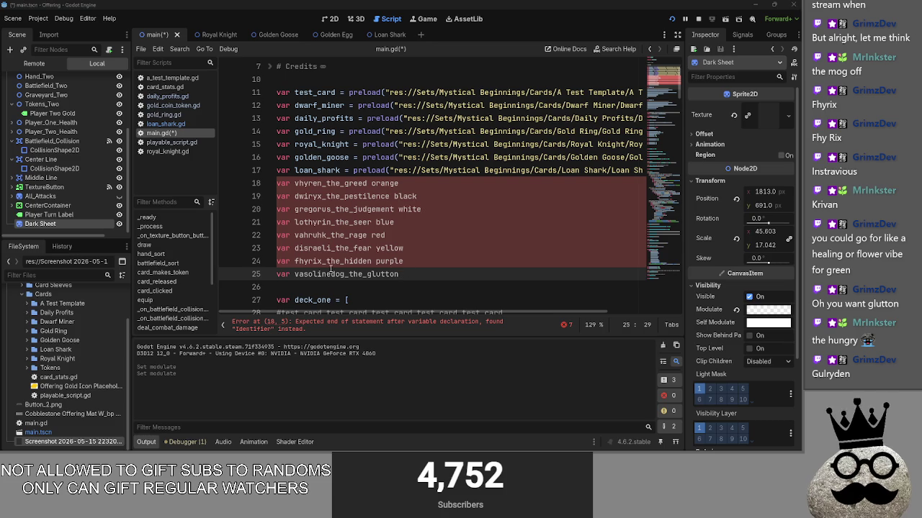
{"action": "left_click_drag", "start_coordinate": [345, 275], "coordinate": [295, 275]}
{"action": "type", "text": "Gulryden"}
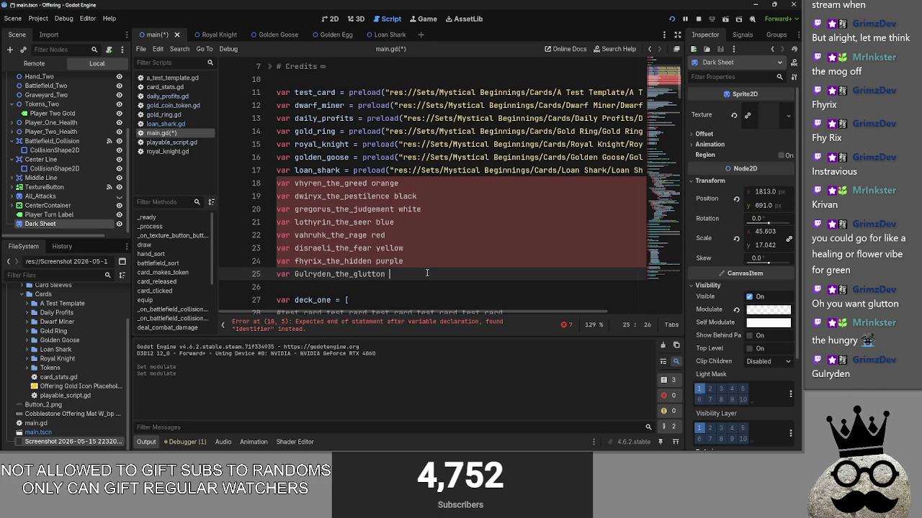
{"action": "left_click", "coordinate": [299, 275]}
{"action": "key", "text": "BackSpace"}
{"action": "type", "text": "g"}
{"action": "left_click", "coordinate": [415, 275]}
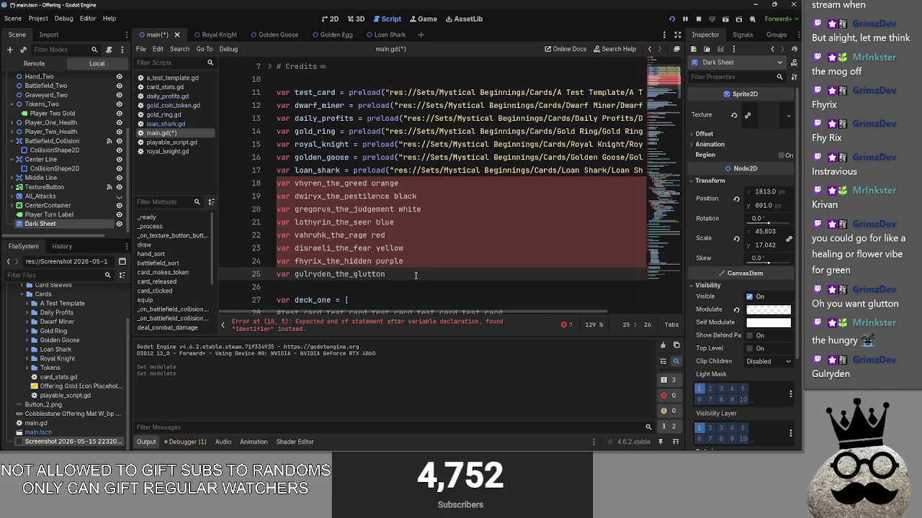
{"action": "type", "text": "green"}
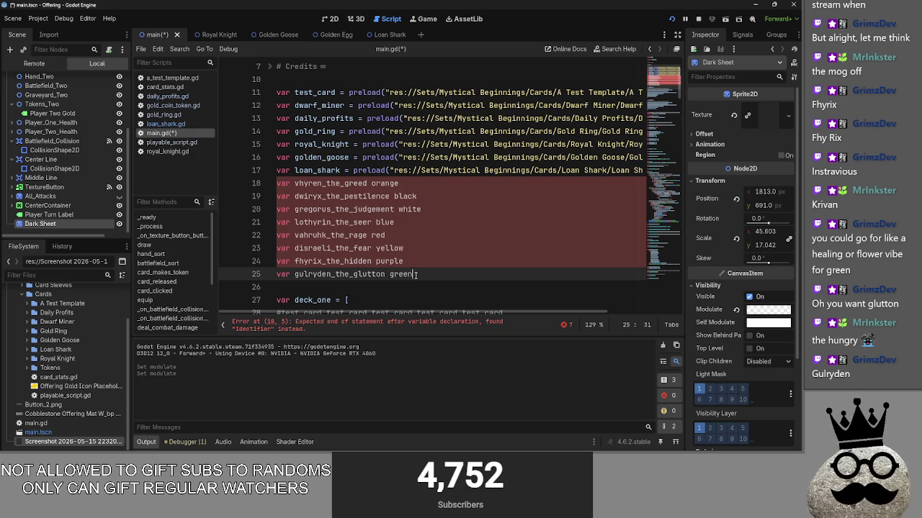
Step: Review each colour-tagged dragon variable line from dwiryx to gulryden
{"action": "left_click", "coordinate": [409, 223]}
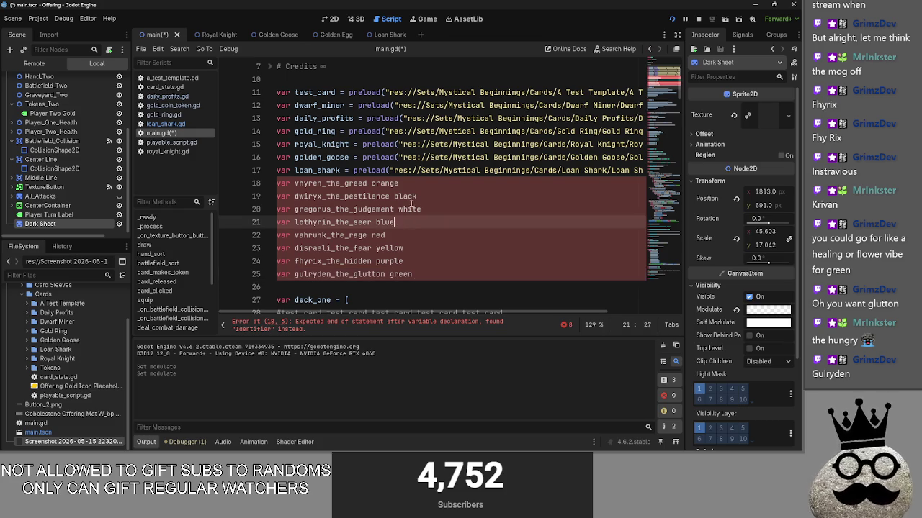
{"action": "left_click", "coordinate": [409, 248]}
{"action": "left_click", "coordinate": [424, 275]}
{"action": "left_click", "coordinate": [414, 222]}
{"action": "left_click", "coordinate": [422, 250]}
{"action": "left_click", "coordinate": [439, 204]}
{"action": "left_click", "coordinate": [439, 196]}
{"action": "left_click", "coordinate": [441, 230]}
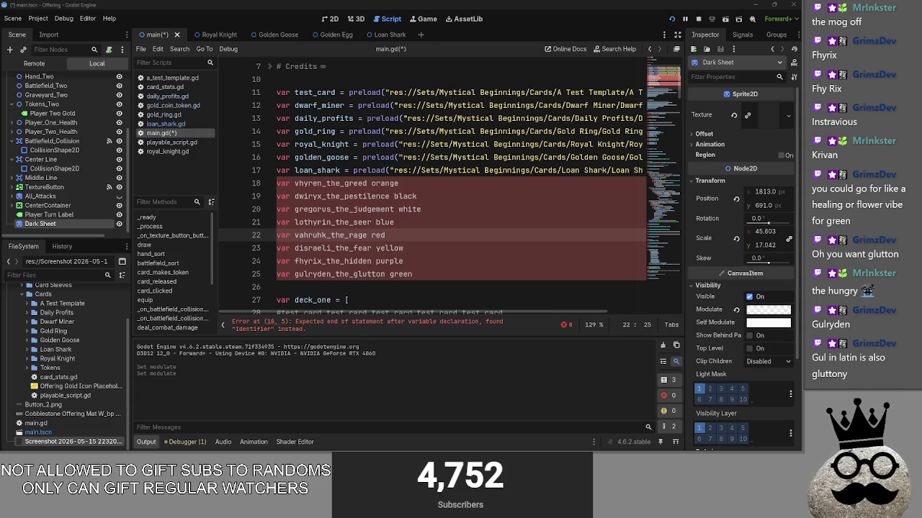
Step: Select the whole dragon variable block, then put the caret at its start for a blank line
{"action": "mouse_move", "coordinate": [412, 273]}
{"action": "left_mouse_down"}
{"action": "mouse_move", "coordinate": [346, 261]}
{"action": "mouse_move", "coordinate": [288, 234]}
{"action": "mouse_move", "coordinate": [220, 183]}
{"action": "left_mouse_up"}
{"action": "left_click", "coordinate": [457, 235]}
{"action": "mouse_move", "coordinate": [457, 274]}
{"action": "left_mouse_down"}
{"action": "mouse_move", "coordinate": [302, 216]}
{"action": "mouse_move", "coordinate": [248, 183]}
{"action": "left_mouse_up"}
{"action": "left_click", "coordinate": [460, 273]}
{"action": "left_click_drag", "start_coordinate": [460, 274], "coordinate": [240, 183]}
{"action": "left_click", "coordinate": [470, 264]}
{"action": "left_click", "coordinate": [277, 183]}
{"action": "key", "text": "Left"}
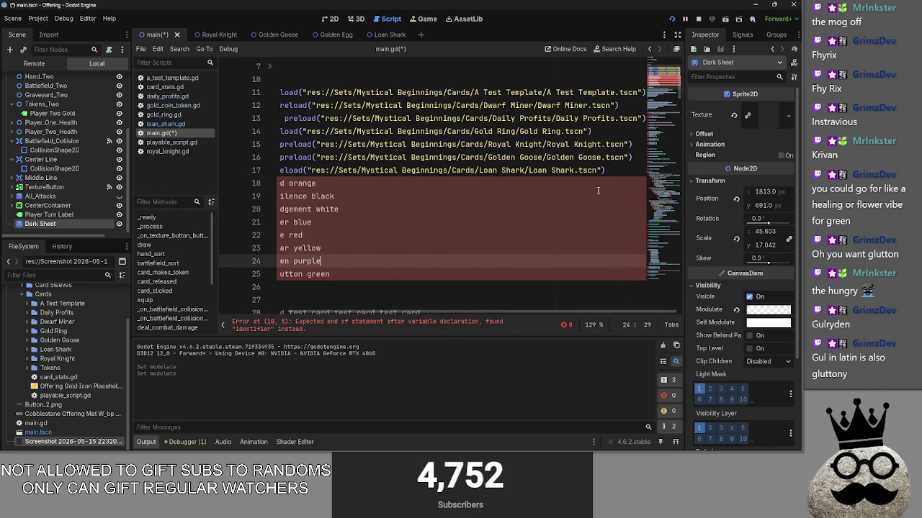
Step: Add a '#dragons' comment above the dragon variables, with a blank line above it
{"action": "key", "text": "Return"}
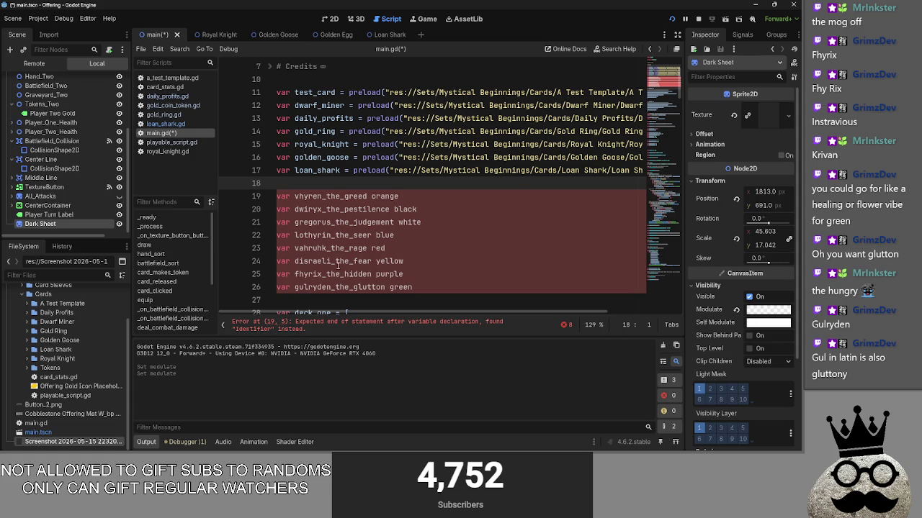
{"action": "type", "text": "#dragons"}
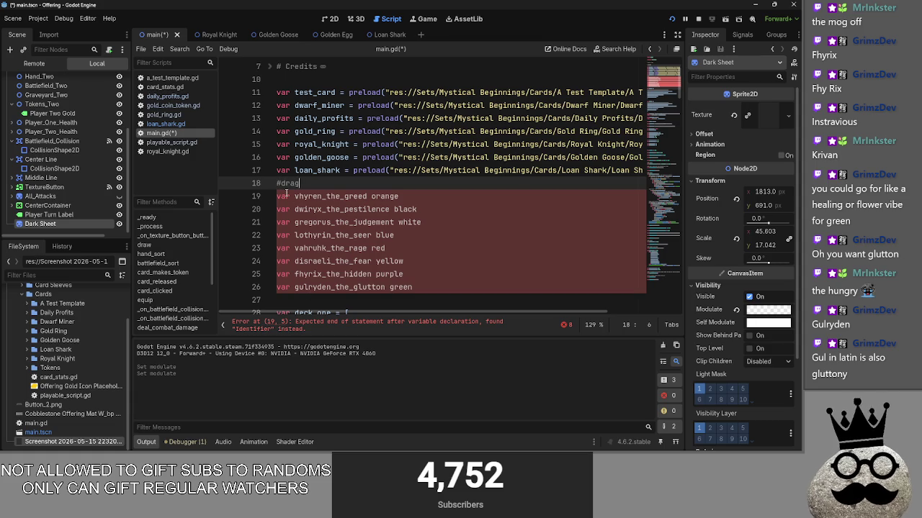
{"action": "key", "text": "Up"}
{"action": "key", "text": "End"}
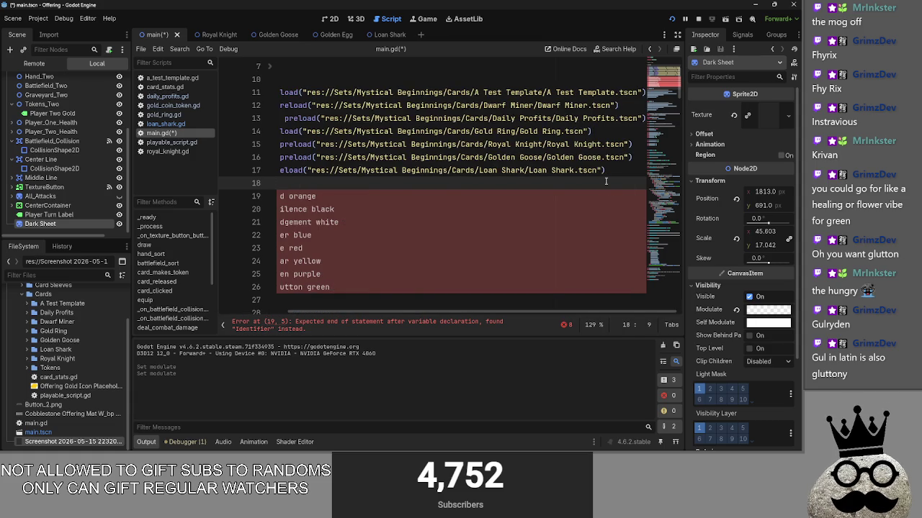
{"action": "key", "text": "Return"}
Step: Select the dragon variable block and comment it out with Ctrl+K
{"action": "scroll", "coordinate": [335, 261], "scroll_direction": "down", "scroll_amount": 1}
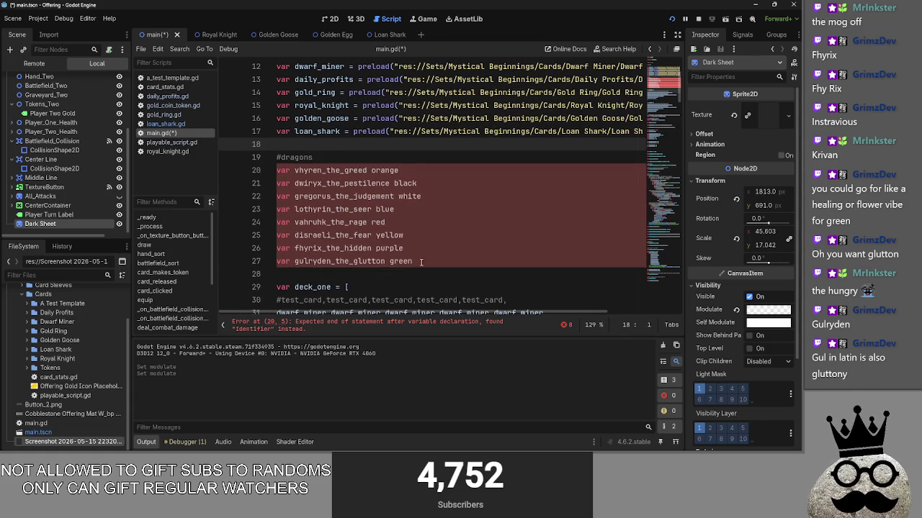
{"action": "left_click_drag", "start_coordinate": [417, 261], "coordinate": [232, 157]}
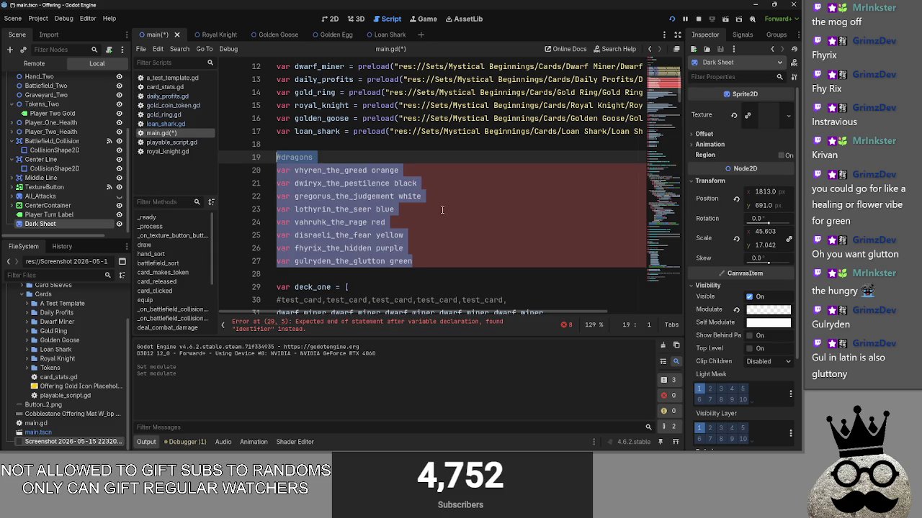
{"action": "key", "text": "ctrl+x"}
{"action": "key", "text": "ctrl+z"}
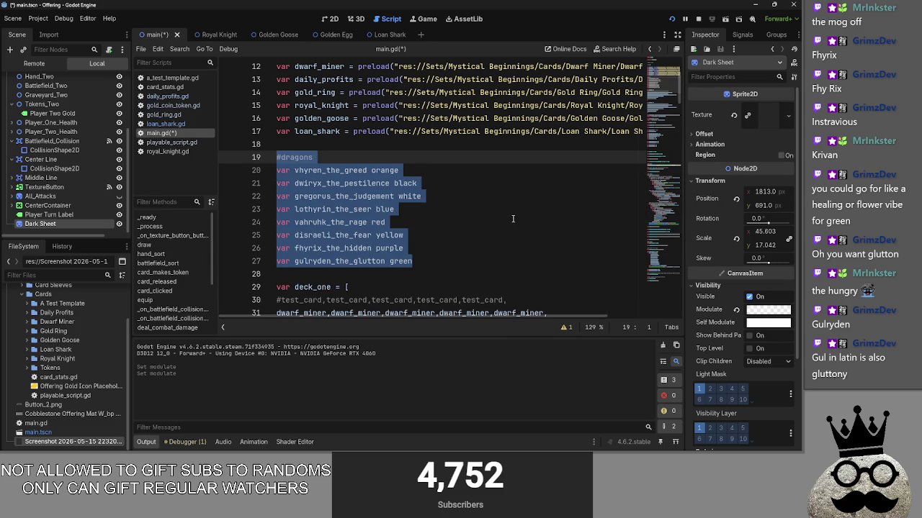
{"action": "key", "text": "ctrl+x"}
{"action": "type", "text": "k"}
{"action": "key", "text": "ctrl+z"}
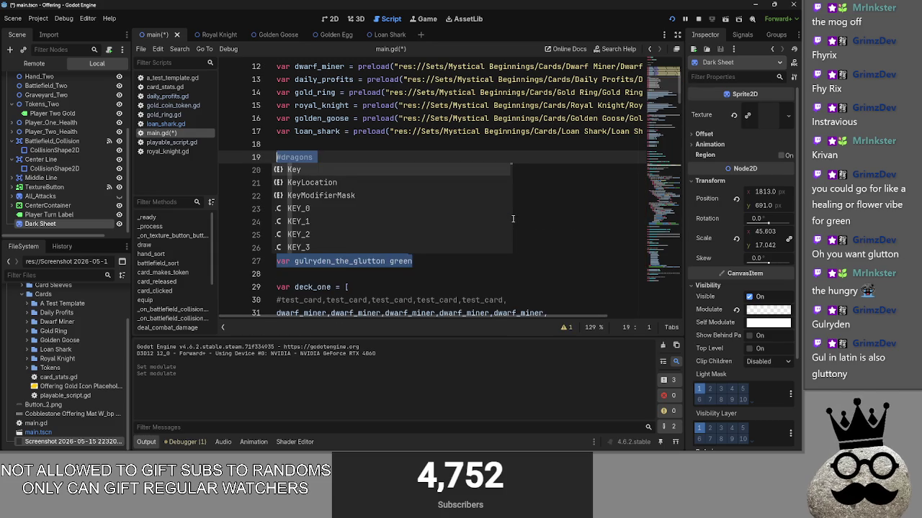
{"action": "key", "text": "ctrl+k"}
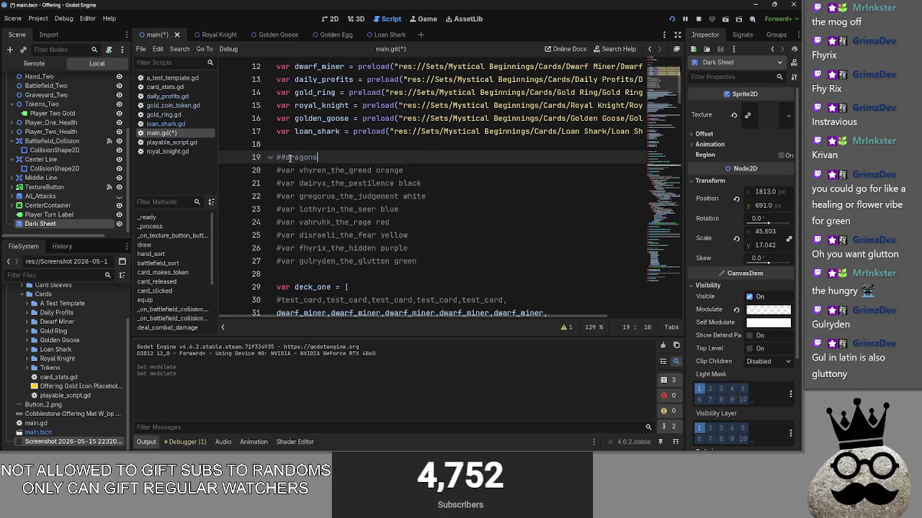
Step: Fold the commented dragons block shut
{"action": "key", "text": "Up"}
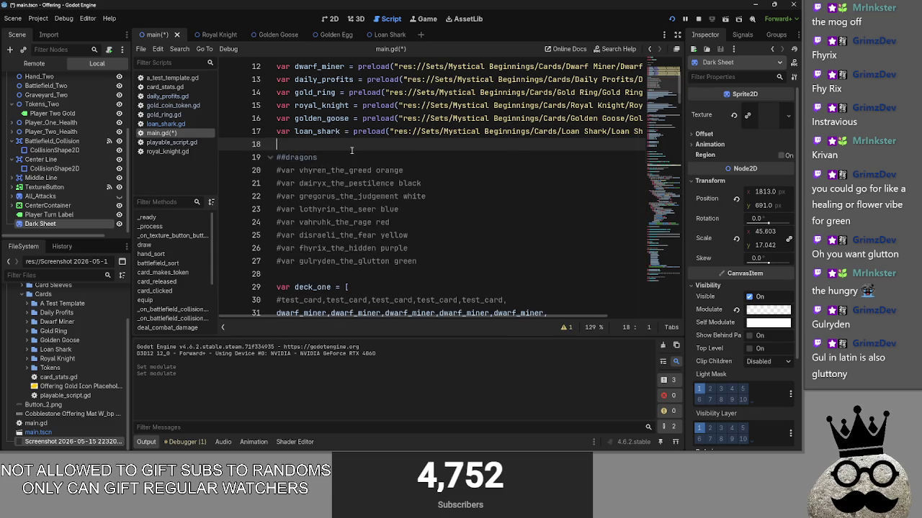
{"action": "key", "text": "Return"}
{"action": "left_click", "coordinate": [268, 171]}
{"action": "type", "text": "##"}
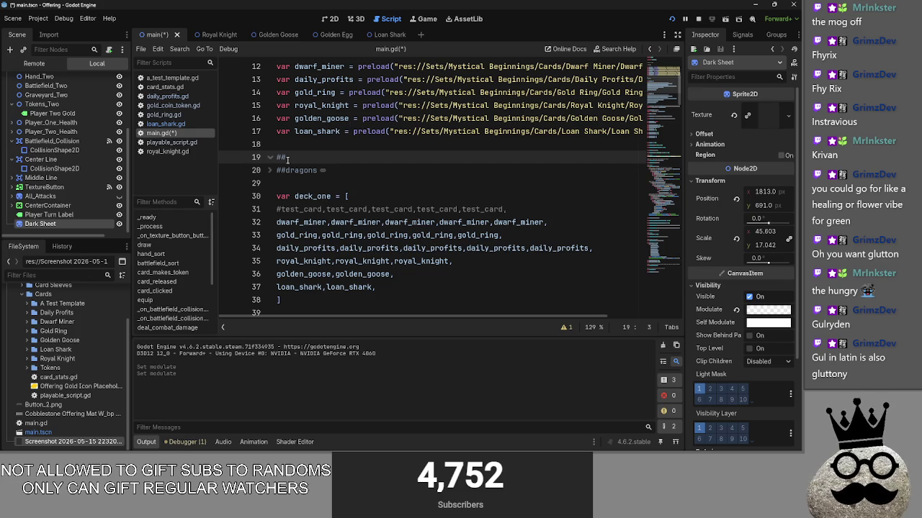
{"action": "key", "text": "alt+Tab"}
{"action": "key", "text": "alt+Tab"}
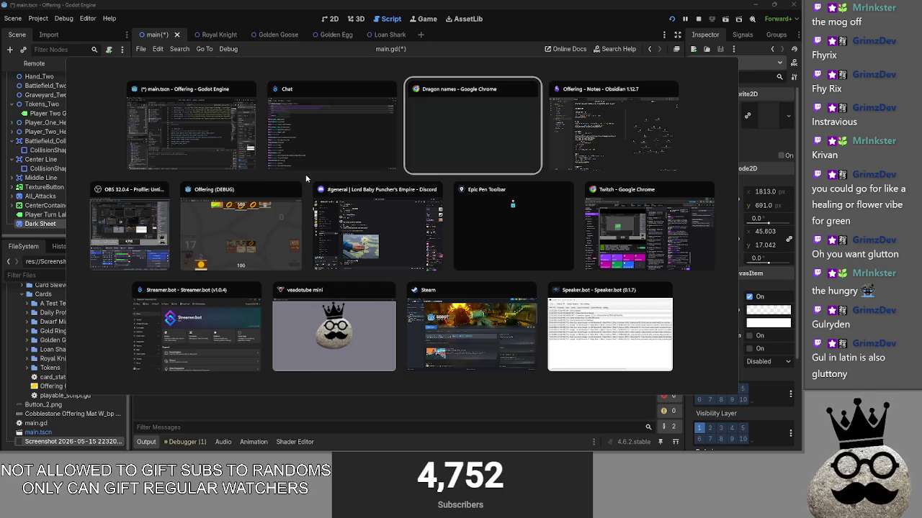
{"action": "left_click", "coordinate": [212, 225]}
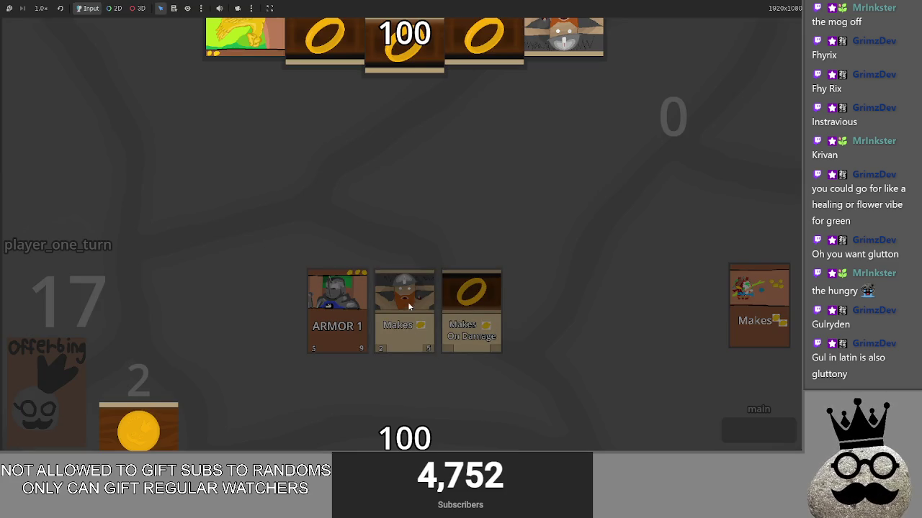
{"action": "key", "text": "alt+Tab"}
{"action": "key", "text": "alt+Tab"}
{"action": "key", "text": "alt+Tab"}
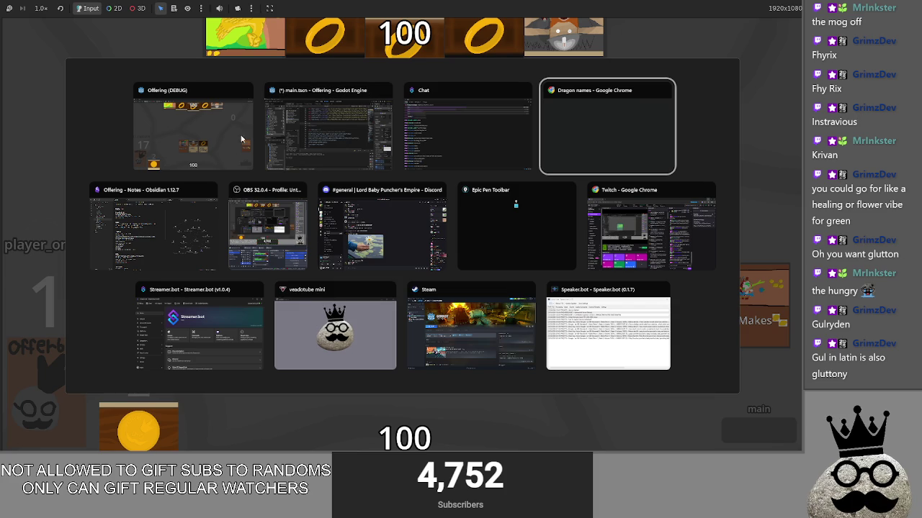
{"action": "left_click", "coordinate": [226, 142]}
{"action": "key", "text": "alt+Tab"}
{"action": "key", "text": "alt+Tab"}
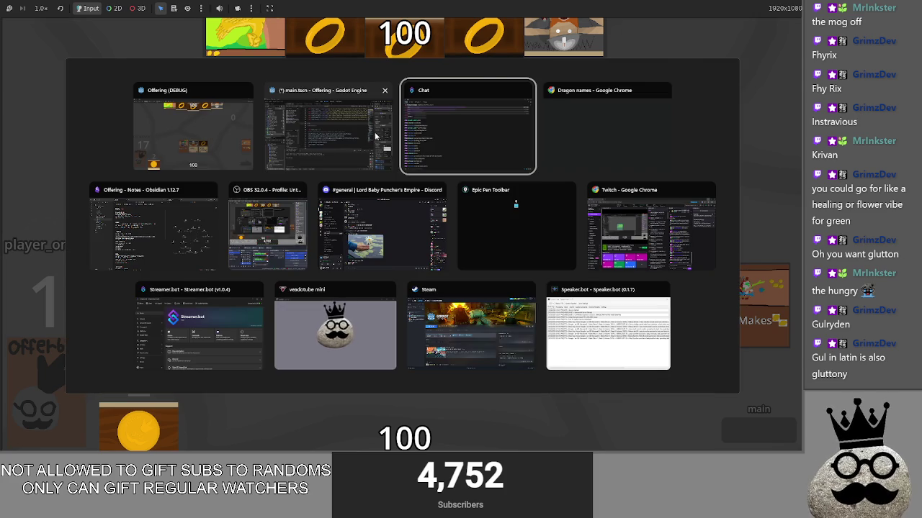
{"action": "left_click", "coordinate": [312, 167]}
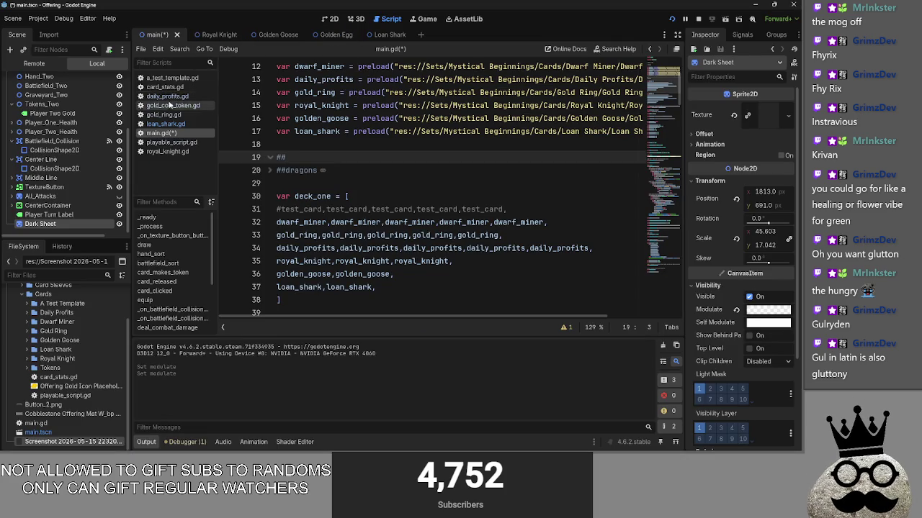
{"action": "left_click", "coordinate": [30, 322]}
{"action": "left_click", "coordinate": [67, 340]}
Step: Open Dwarf Miner.tscn in the 2D editor and zoom in on the card artwork
{"action": "double_click", "coordinate": [67, 340]}
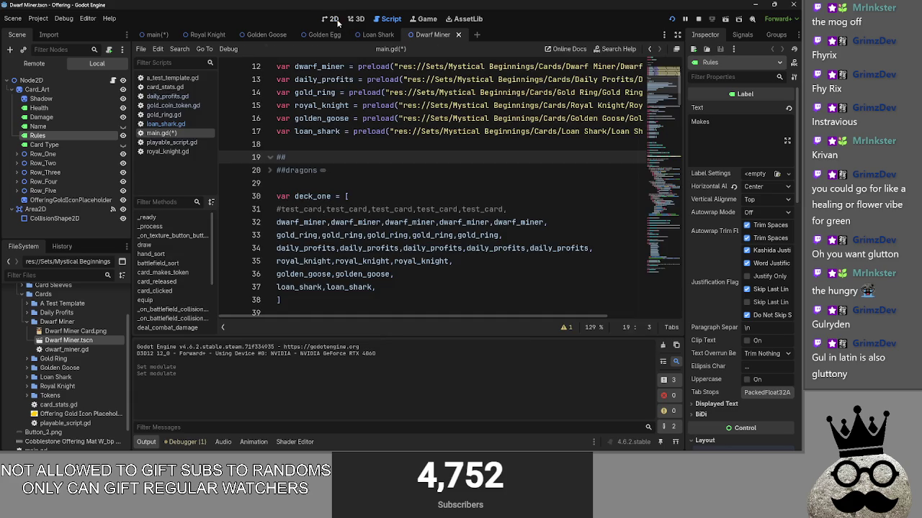
{"action": "left_click", "coordinate": [332, 20]}
{"action": "scroll", "coordinate": [525, 173], "scroll_direction": "up", "scroll_amount": 2}
{"action": "left_click", "coordinate": [543, 184]}
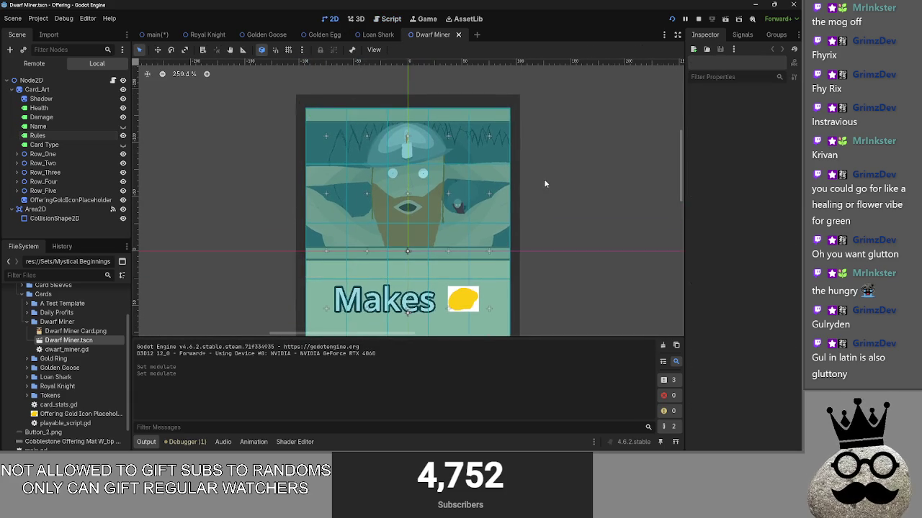
{"action": "scroll", "coordinate": [569, 176], "scroll_direction": "up", "scroll_amount": 2}
{"action": "scroll", "coordinate": [568, 176], "scroll_direction": "up", "scroll_amount": 2}
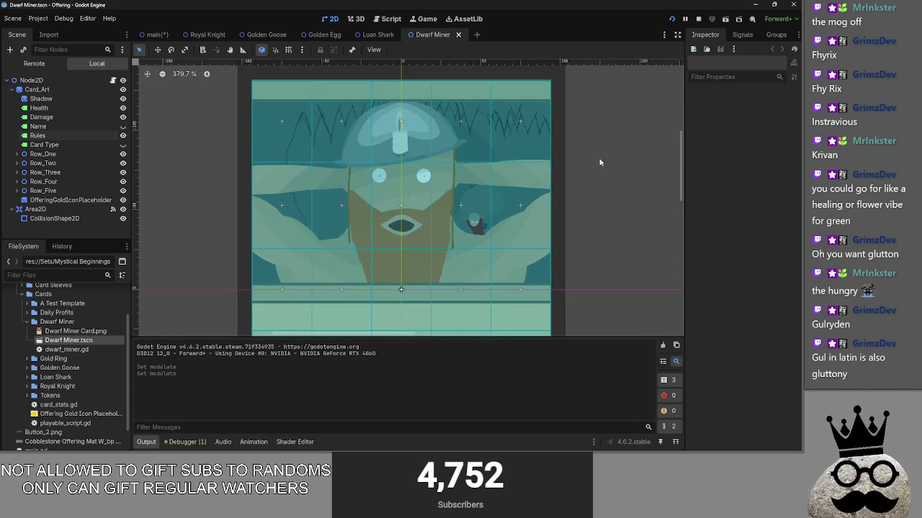
{"action": "scroll", "coordinate": [606, 194], "scroll_direction": "up", "scroll_amount": 1}
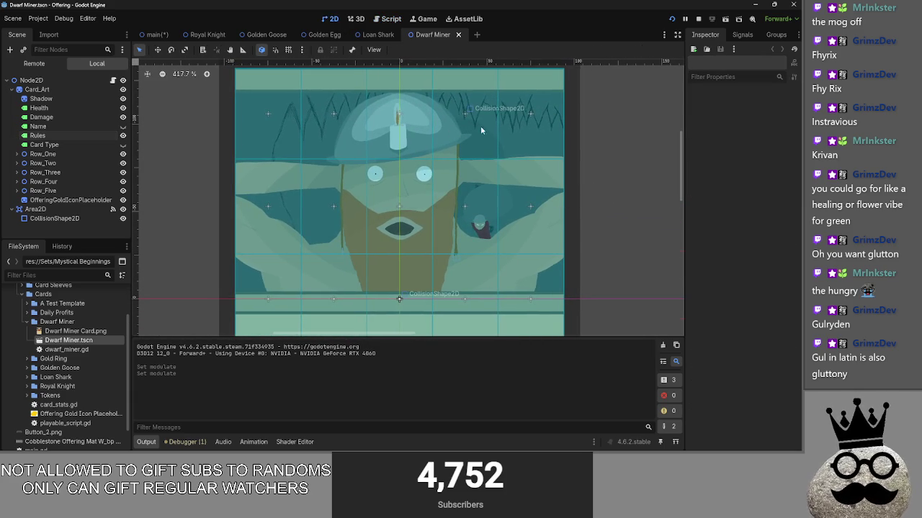
{"action": "scroll", "coordinate": [617, 261], "scroll_direction": "down", "scroll_amount": 3}
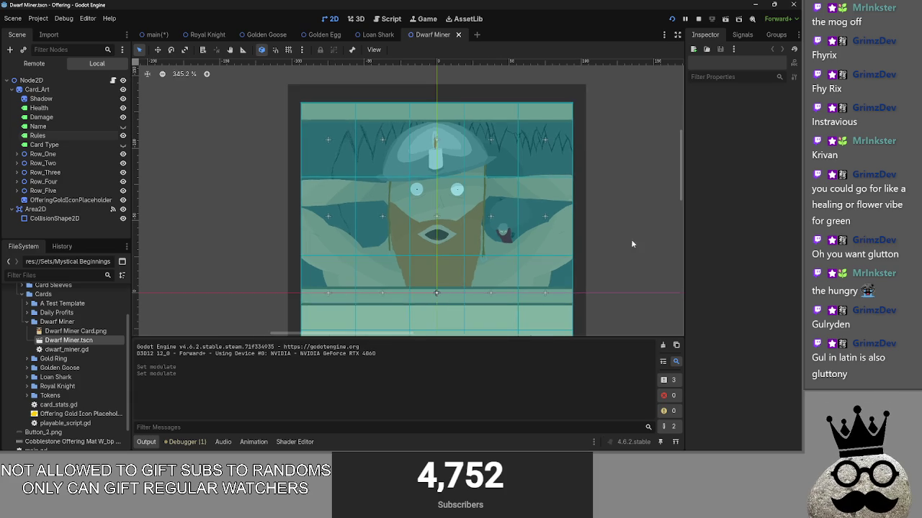
{"action": "scroll", "coordinate": [618, 257], "scroll_direction": "up", "scroll_amount": 2}
{"action": "key", "text": "super"}
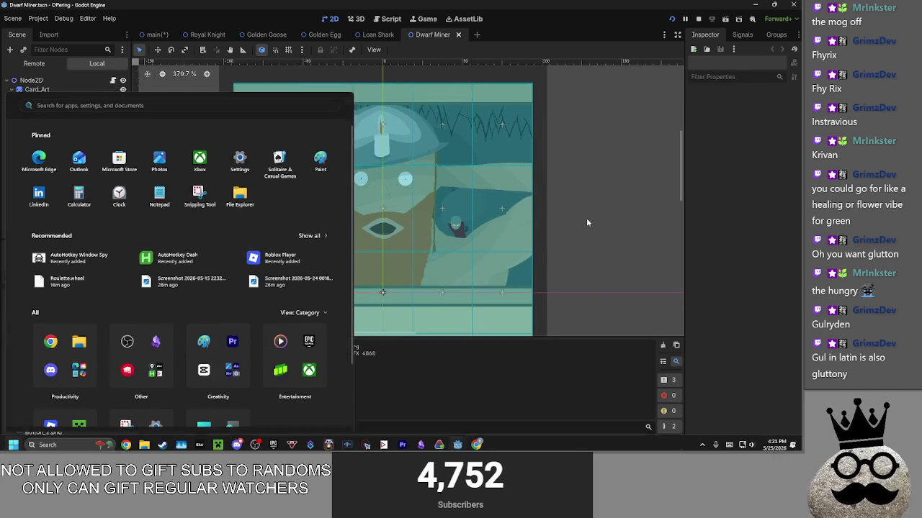
{"action": "key", "text": "alt+Tab"}
{"action": "key", "text": "Tab"}
{"action": "key", "text": "Tab"}
{"action": "key", "text": "Tab"}
{"action": "key", "text": "Tab"}
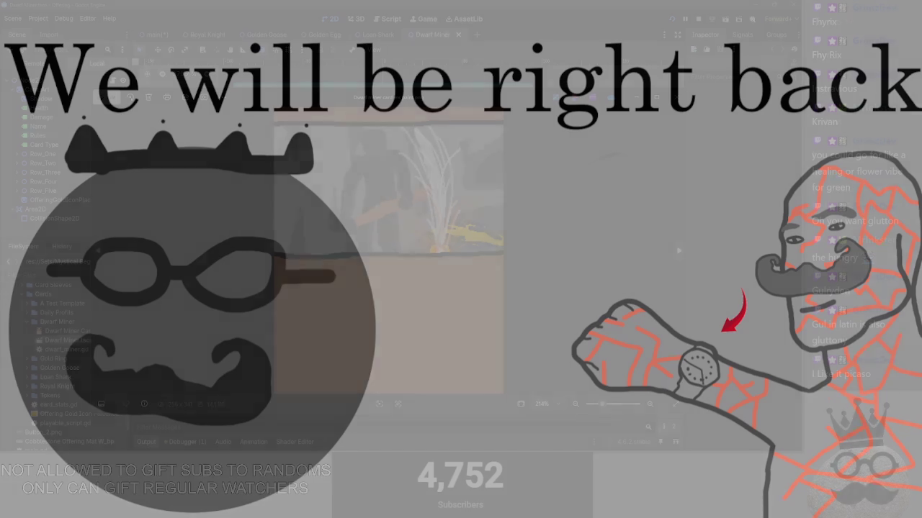
{"action": "scroll", "coordinate": [533, 209], "scroll_direction": "up", "scroll_amount": 2}
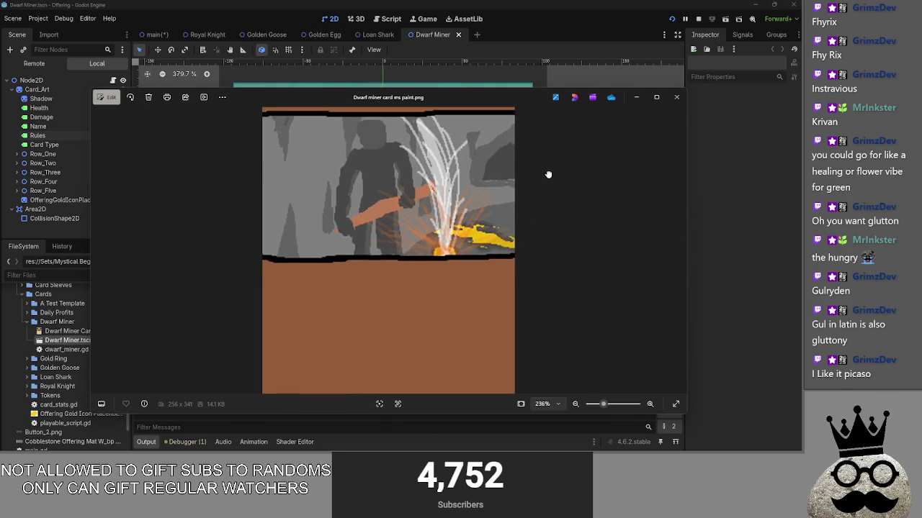
{"action": "scroll", "coordinate": [525, 223], "scroll_direction": "down", "scroll_amount": 4}
{"action": "scroll", "coordinate": [556, 225], "scroll_direction": "up", "scroll_amount": 5}
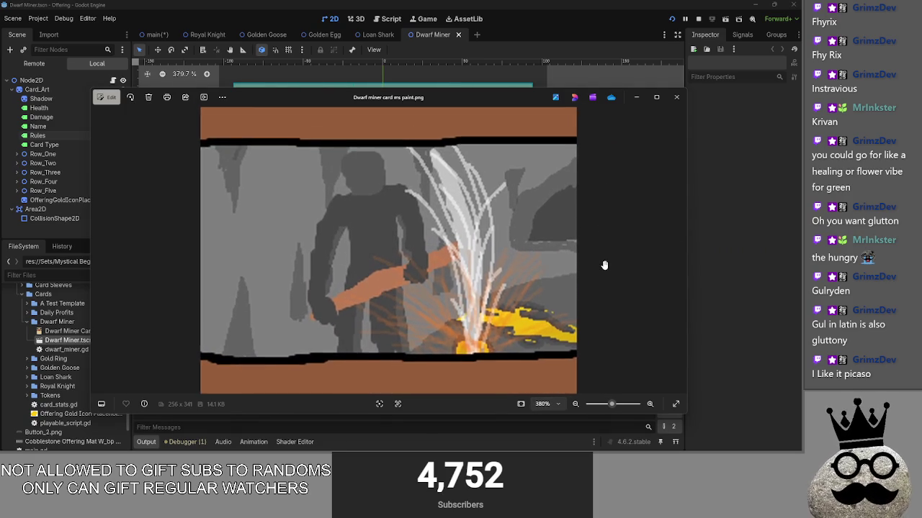
{"action": "scroll", "coordinate": [319, 195], "scroll_direction": "down", "scroll_amount": 3}
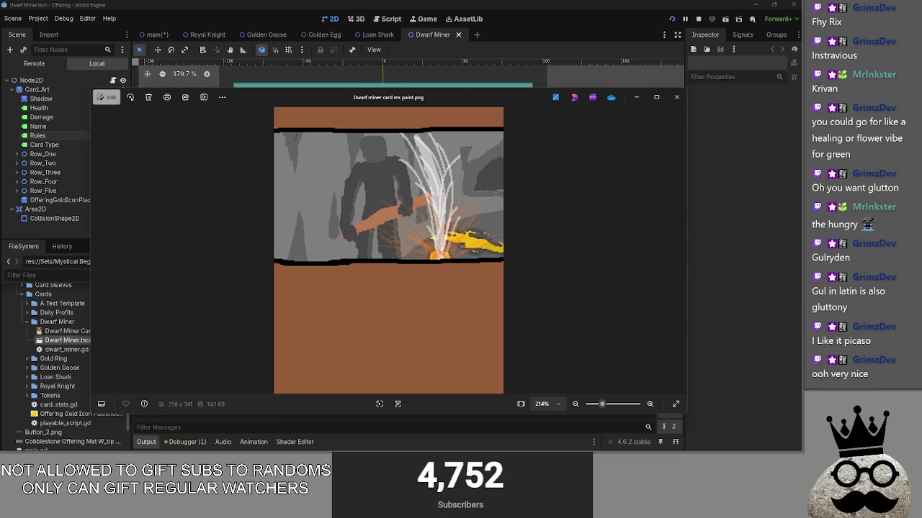
{"action": "scroll", "coordinate": [479, 281], "scroll_direction": "down", "scroll_amount": 2}
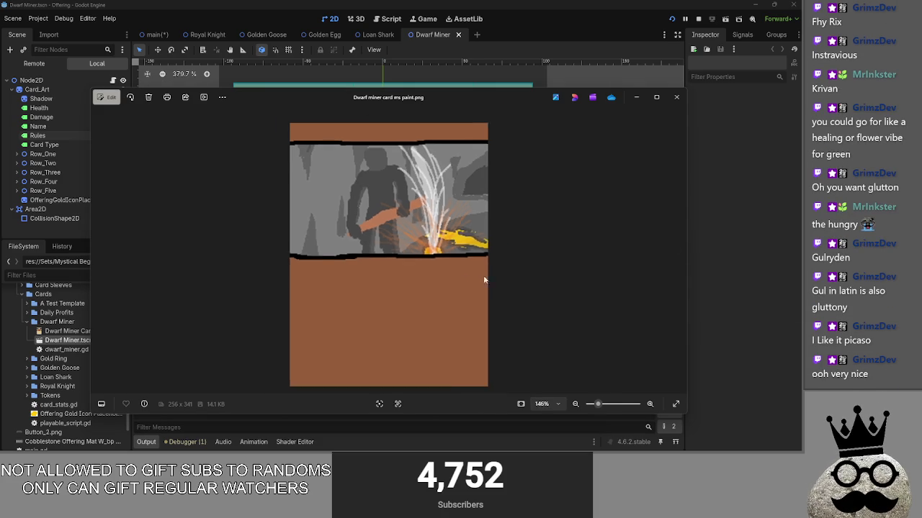
{"action": "scroll", "coordinate": [451, 273], "scroll_direction": "up", "scroll_amount": 4}
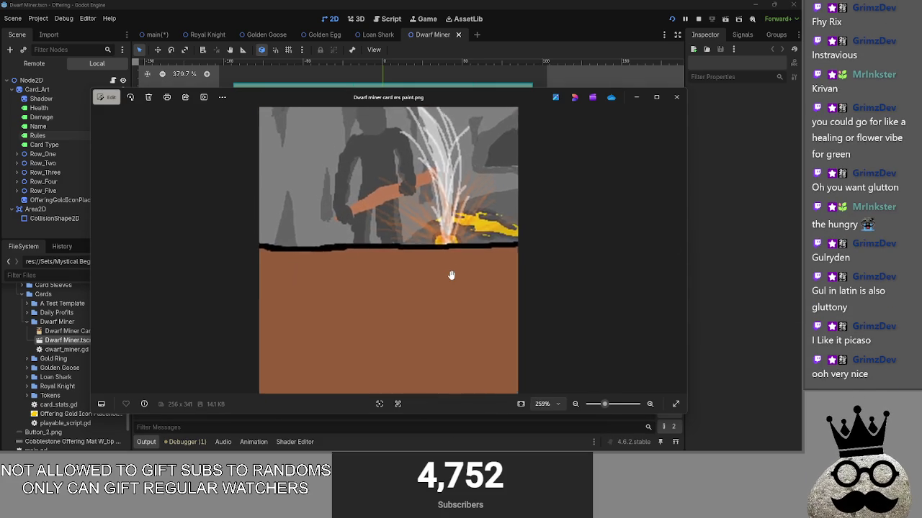
{"action": "mouse_move", "coordinate": [625, 276]}
{"action": "left_mouse_down"}
{"action": "mouse_move", "coordinate": [638, 309]}
{"action": "mouse_move", "coordinate": [621, 304]}
{"action": "left_mouse_up"}
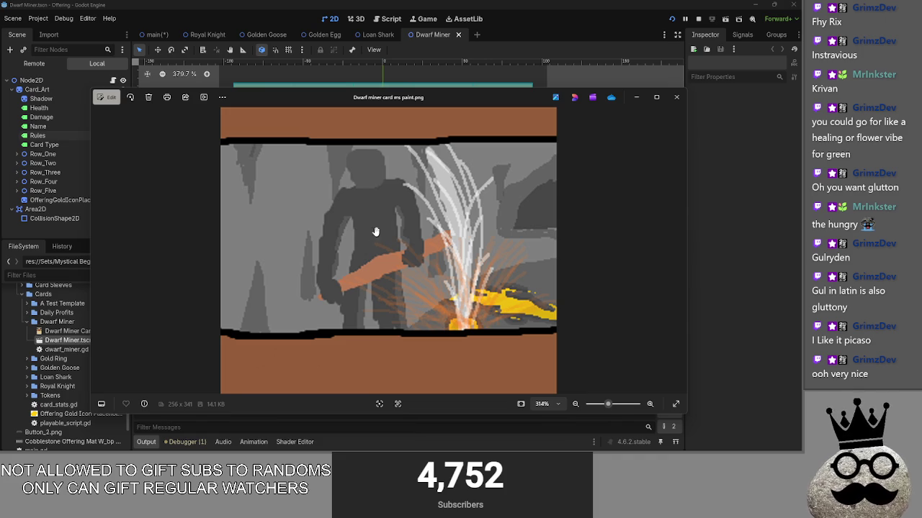
{"action": "scroll", "coordinate": [392, 240], "scroll_direction": "down", "scroll_amount": 1}
{"action": "scroll", "coordinate": [392, 240], "scroll_direction": "up", "scroll_amount": 3}
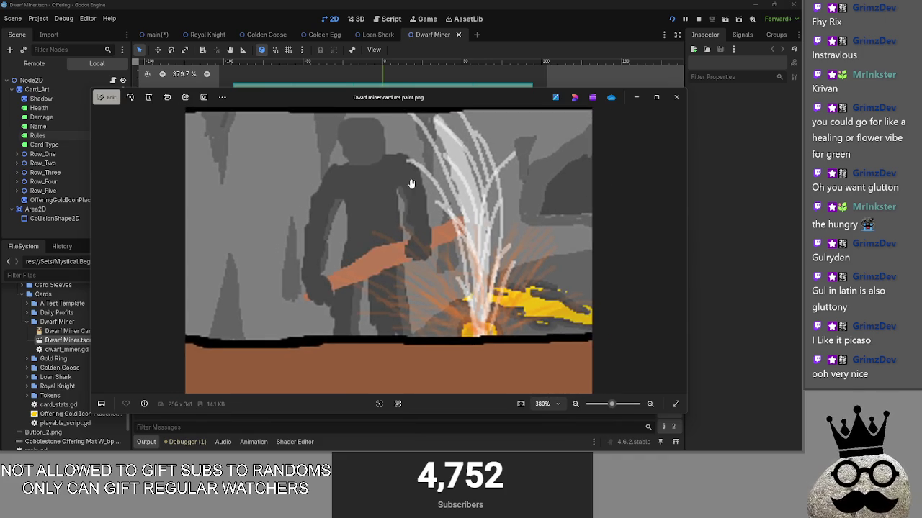
{"action": "left_click_drag", "start_coordinate": [409, 243], "coordinate": [413, 228]}
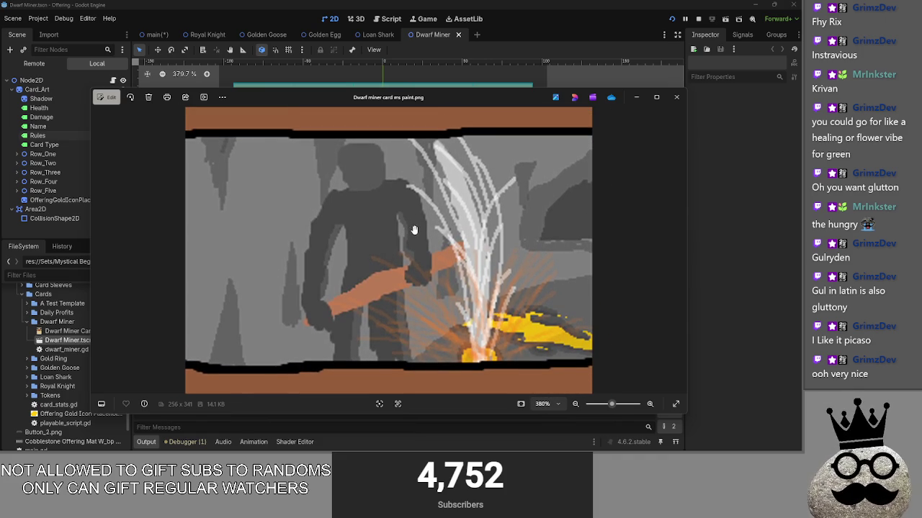
{"action": "left_click_drag", "start_coordinate": [513, 101], "coordinate": [503, 84]}
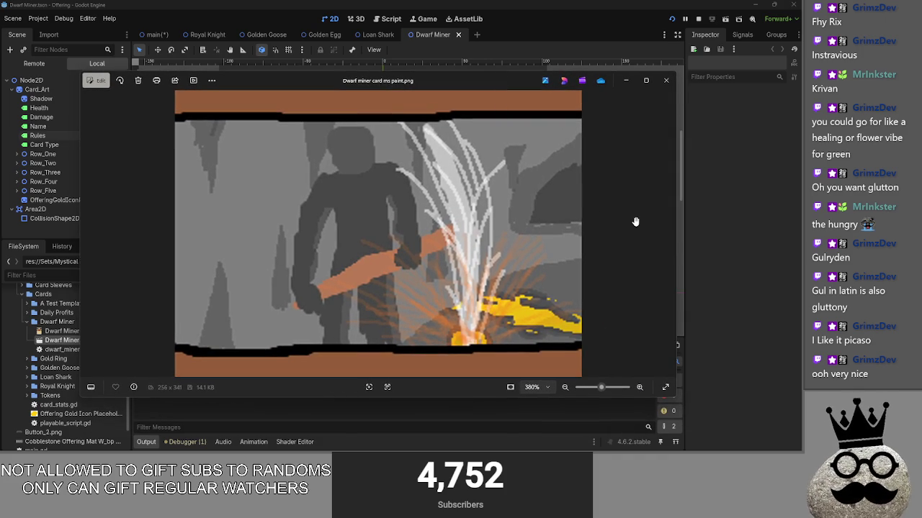
{"action": "mouse_move", "coordinate": [488, 95]}
{"action": "left_mouse_down"}
{"action": "mouse_move", "coordinate": [465, 80]}
{"action": "mouse_move", "coordinate": [878, 129]}
{"action": "mouse_move", "coordinate": [391, 83]}
{"action": "mouse_move", "coordinate": [503, 73]}
{"action": "mouse_move", "coordinate": [502, 85]}
{"action": "left_mouse_up"}
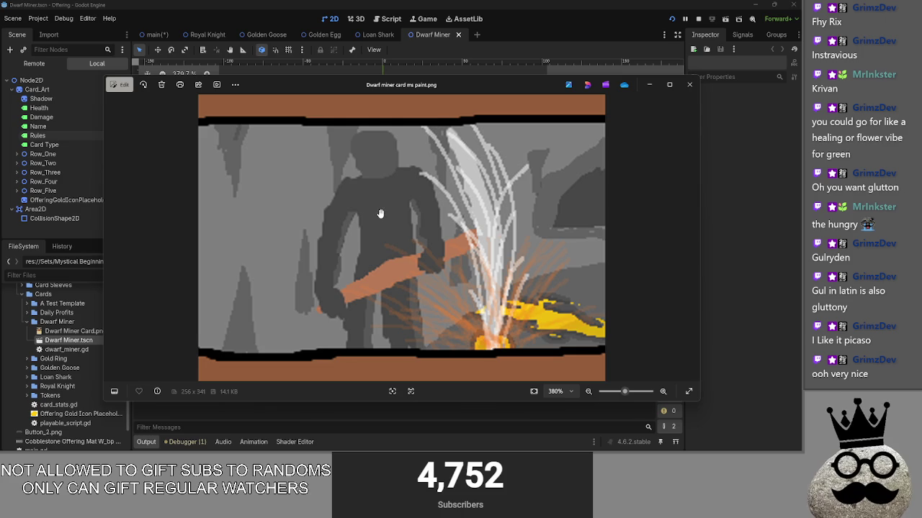
{"action": "scroll", "coordinate": [347, 208], "scroll_direction": "up", "scroll_amount": 1}
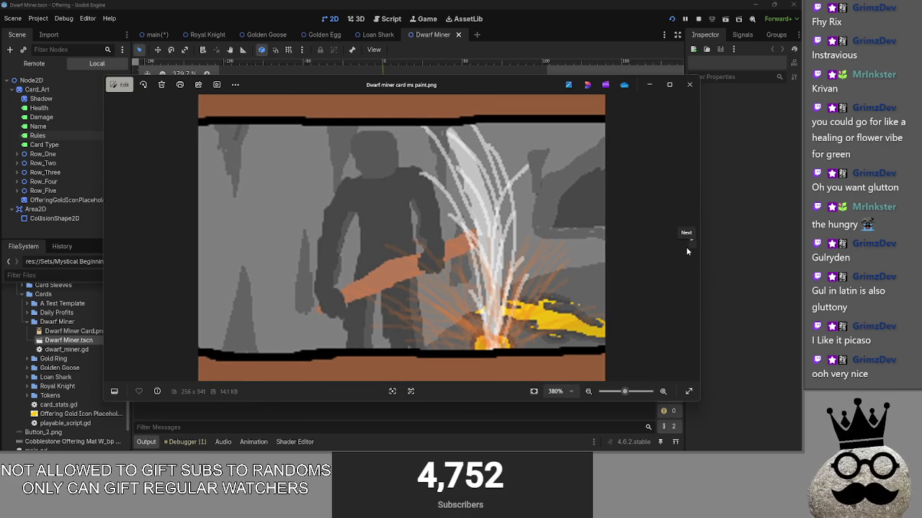
{"action": "mouse_move", "coordinate": [497, 84]}
{"action": "left_mouse_down"}
{"action": "mouse_move", "coordinate": [481, 86]}
{"action": "mouse_move", "coordinate": [495, 73]}
{"action": "left_mouse_up"}
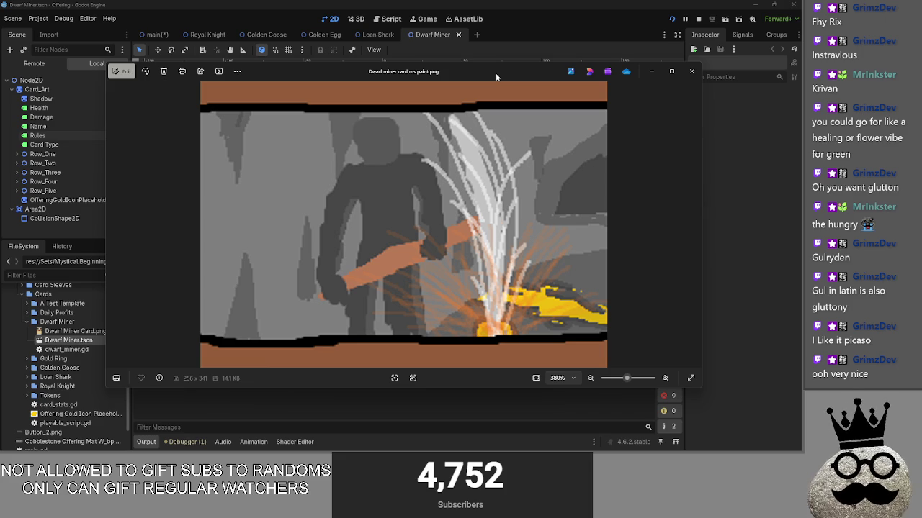
{"action": "mouse_move", "coordinate": [495, 73]}
{"action": "left_mouse_down"}
{"action": "mouse_move", "coordinate": [921, 79]}
{"action": "mouse_move", "coordinate": [511, 52]}
{"action": "mouse_move", "coordinate": [492, 68]}
{"action": "mouse_move", "coordinate": [921, 72]}
{"action": "left_mouse_up"}
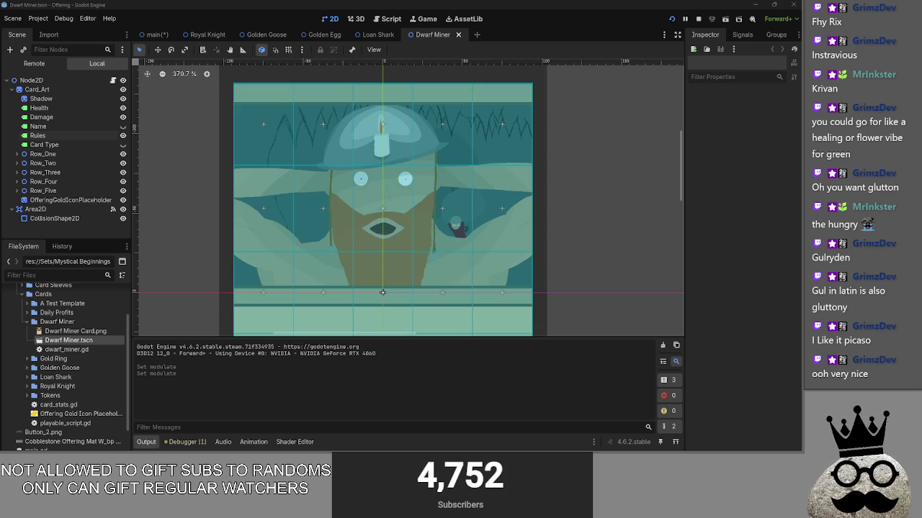
{"action": "mouse_move", "coordinate": [921, 72]}
{"action": "left_mouse_down"}
{"action": "mouse_move", "coordinate": [414, 61]}
{"action": "mouse_move", "coordinate": [437, 53]}
{"action": "left_mouse_up"}
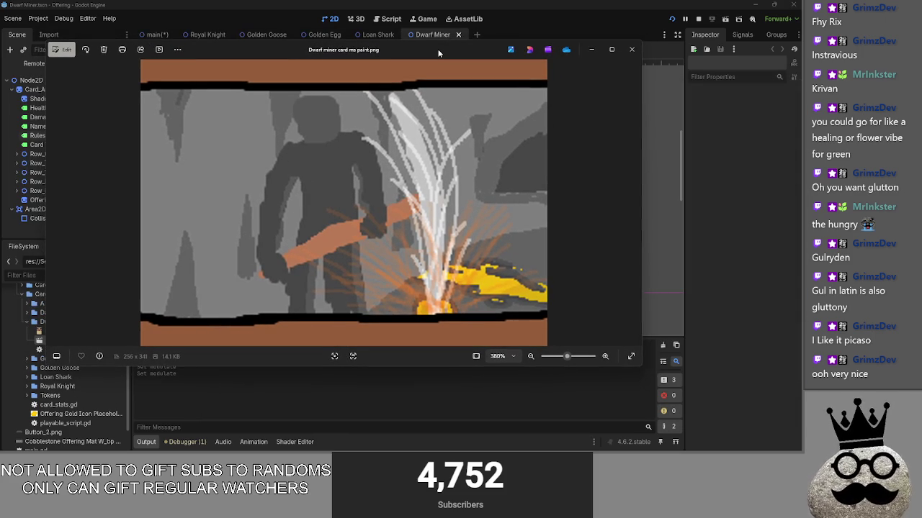
{"action": "scroll", "coordinate": [517, 149], "scroll_direction": "down", "scroll_amount": 3}
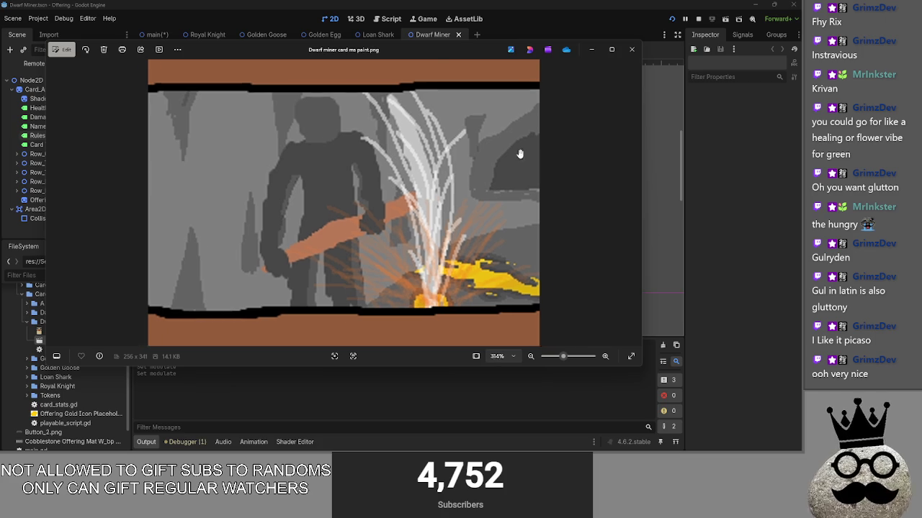
{"action": "scroll", "coordinate": [517, 148], "scroll_direction": "up", "scroll_amount": 2}
{"action": "left_click_drag", "start_coordinate": [480, 44], "coordinate": [520, 58]}
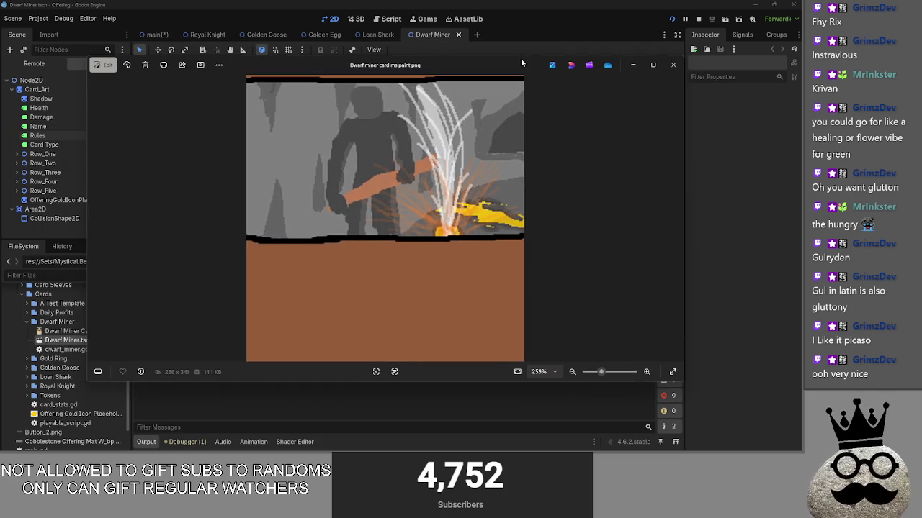
{"action": "scroll", "coordinate": [524, 118], "scroll_direction": "up", "scroll_amount": 1}
{"action": "scroll", "coordinate": [575, 185], "scroll_direction": "down", "scroll_amount": 1}
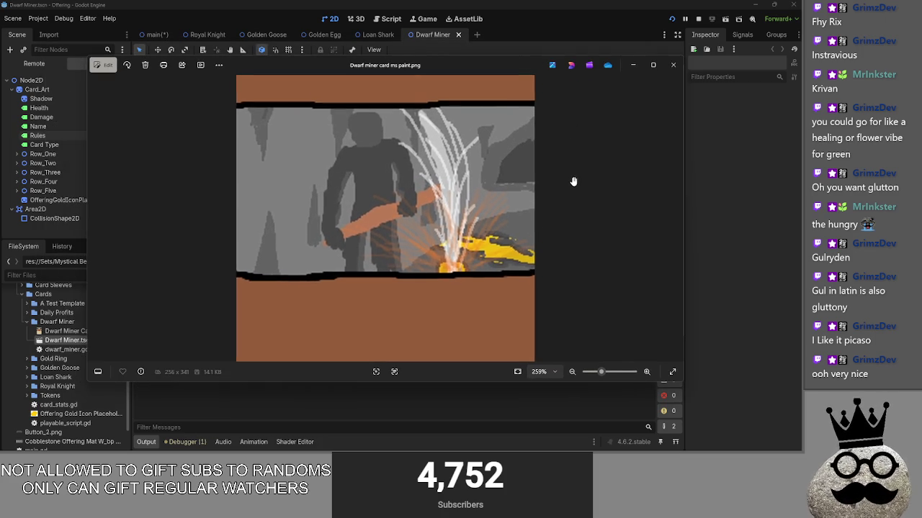
{"action": "mouse_move", "coordinate": [502, 66]}
{"action": "left_mouse_down"}
{"action": "mouse_move", "coordinate": [482, 82]}
{"action": "mouse_move", "coordinate": [494, 77]}
{"action": "mouse_move", "coordinate": [467, 80]}
{"action": "mouse_move", "coordinate": [475, 79]}
{"action": "left_mouse_up"}
{"action": "key", "text": "alt+Tab"}
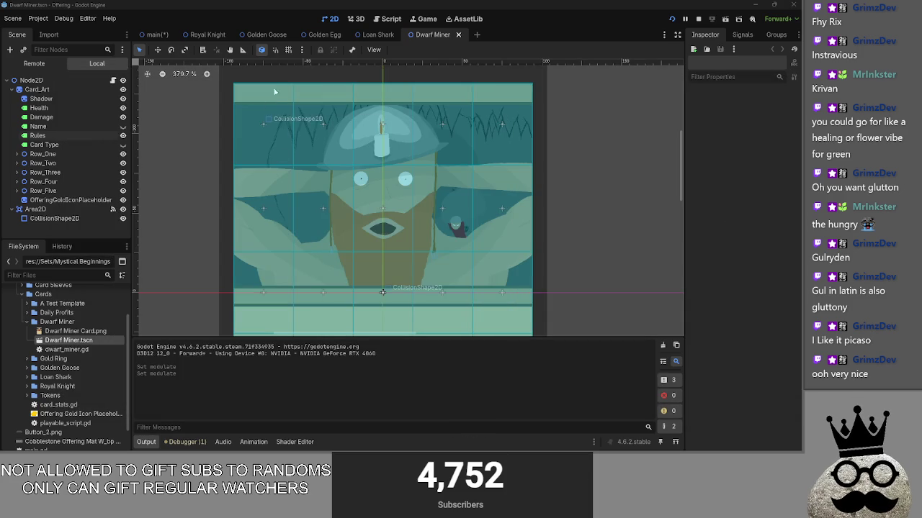
Step: Leave the card's 2D view and return to main.gd in the script editor
{"action": "left_click", "coordinate": [353, 21]}
{"action": "left_click", "coordinate": [329, 19]}
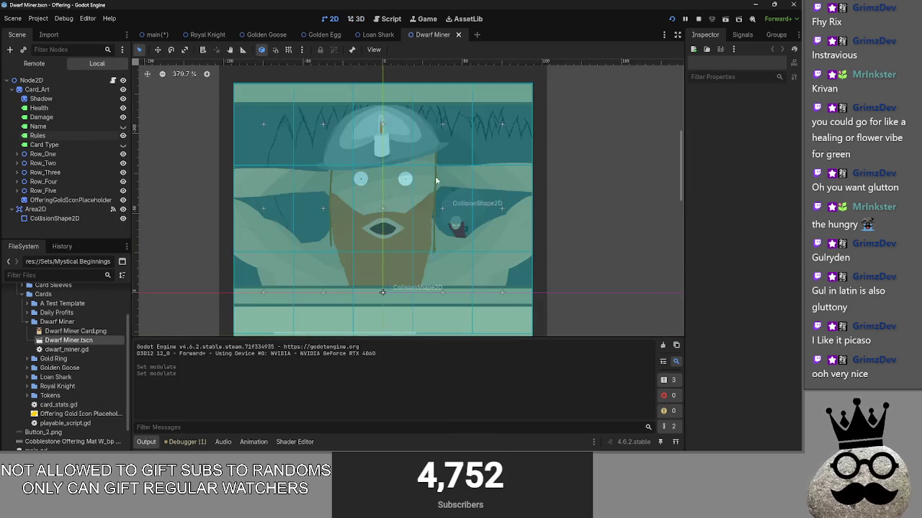
{"action": "scroll", "coordinate": [419, 164], "scroll_direction": "down", "scroll_amount": 2}
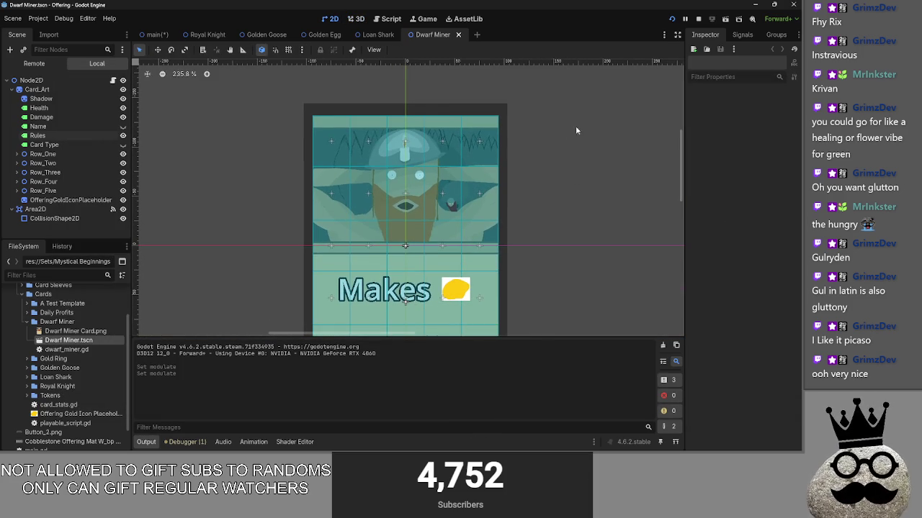
{"action": "left_click", "coordinate": [392, 19]}
{"action": "scroll", "coordinate": [404, 196], "scroll_direction": "up", "scroll_amount": 3}
Step: Look over the top of main.gd, selecting 'dwarf' in dwarf_miner
{"action": "left_click", "coordinate": [307, 259]}
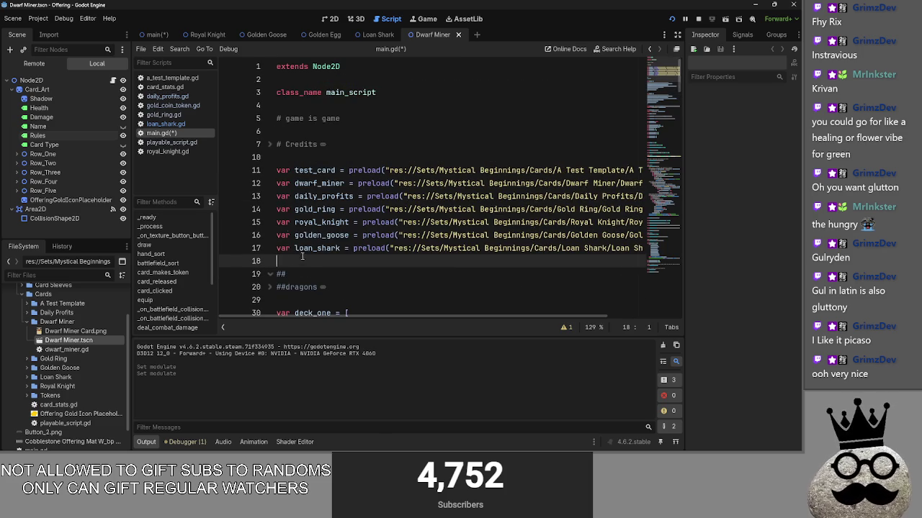
{"action": "left_click", "coordinate": [310, 274]}
{"action": "scroll", "coordinate": [310, 274], "scroll_direction": "down", "scroll_amount": 1}
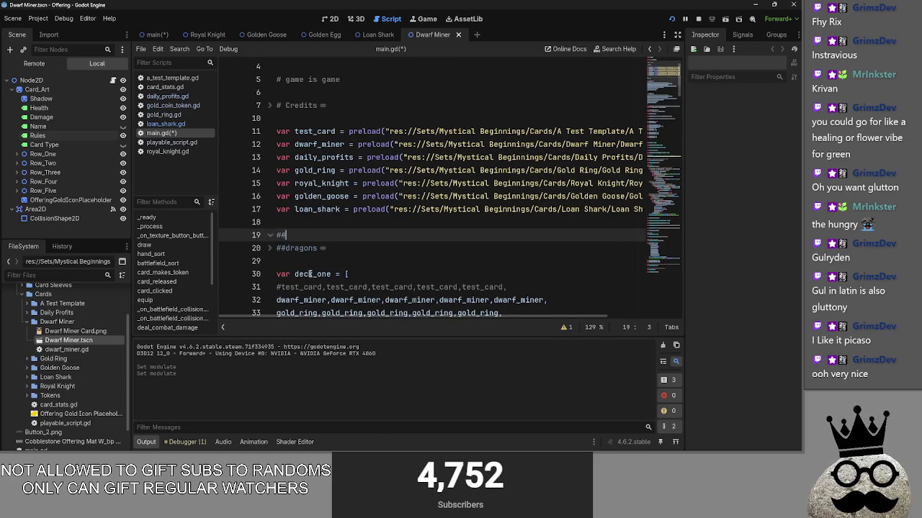
{"action": "left_click", "coordinate": [317, 145]}
{"action": "left_click_drag", "start_coordinate": [318, 144], "coordinate": [293, 145]}
{"action": "scroll", "coordinate": [336, 236], "scroll_direction": "down", "scroll_amount": 1}
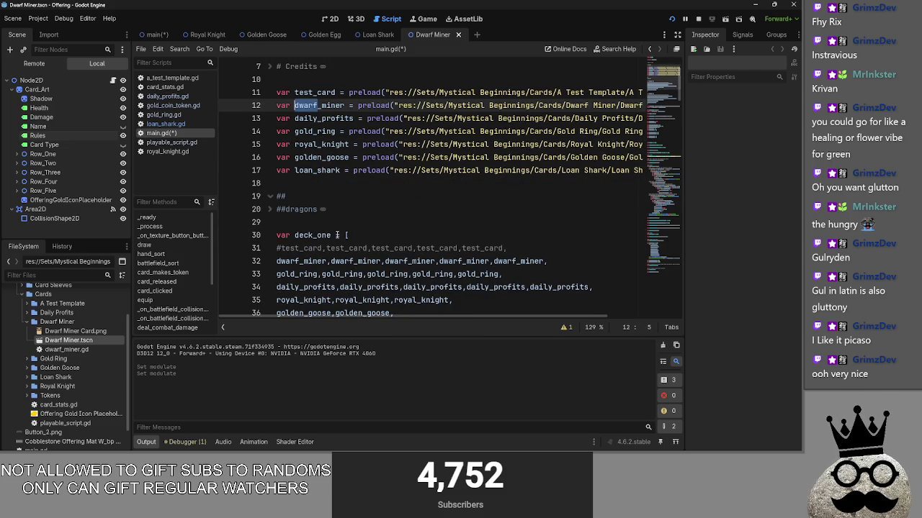
Step: Unfold the ##dragons and ## regions and insert a new line after the # on line 20
{"action": "left_click", "coordinate": [336, 220]}
{"action": "left_click", "coordinate": [268, 208]}
{"action": "left_click", "coordinate": [269, 196]}
{"action": "left_click", "coordinate": [269, 197]}
{"action": "left_click", "coordinate": [326, 198]}
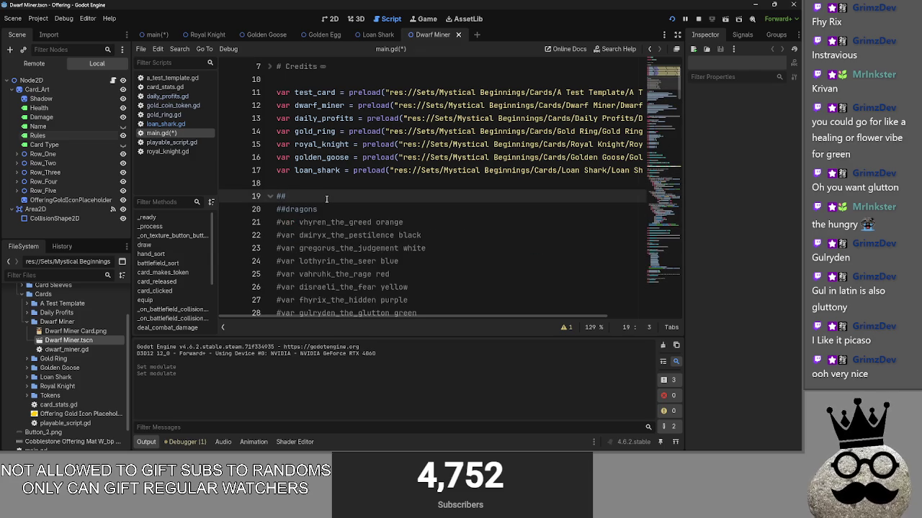
{"action": "type", "text": "#"}
{"action": "left_click", "coordinate": [267, 197]}
{"action": "left_click", "coordinate": [268, 196]}
{"action": "left_click", "coordinate": [280, 209]}
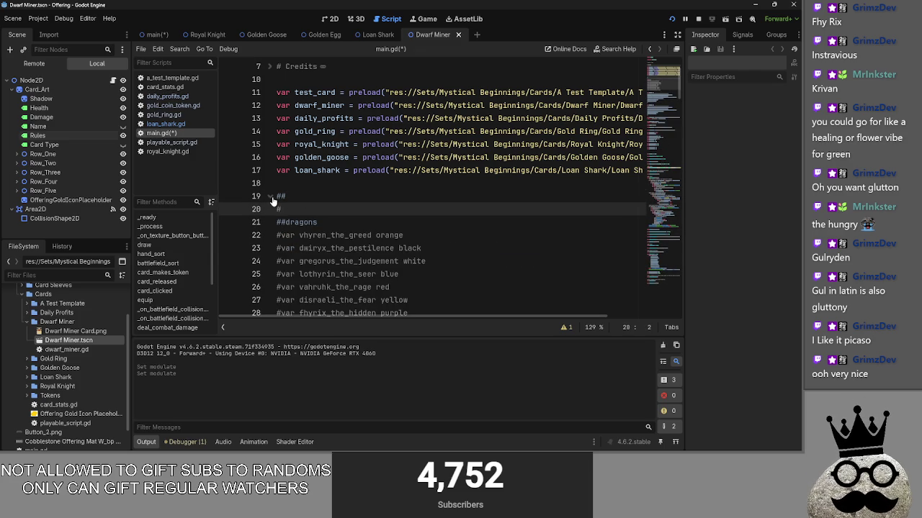
{"action": "key", "text": "Return"}
Step: Unfold both comment regions again and briefly select the preload lines 11–16
{"action": "left_click", "coordinate": [269, 222]}
{"action": "left_click", "coordinate": [269, 197]}
{"action": "left_click", "coordinate": [306, 208]}
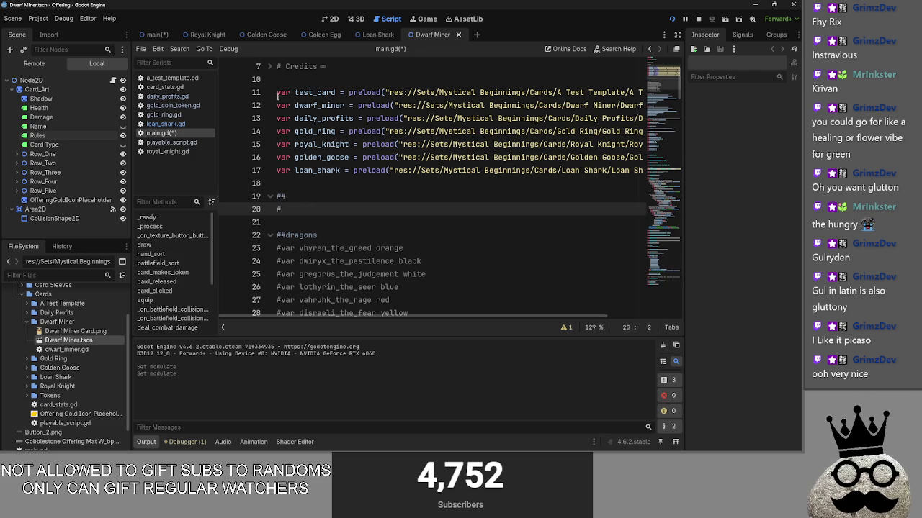
{"action": "left_click_drag", "start_coordinate": [277, 93], "coordinate": [315, 106]}
{"action": "left_click_drag", "start_coordinate": [360, 134], "coordinate": [393, 157]}
{"action": "left_click", "coordinate": [392, 157]}
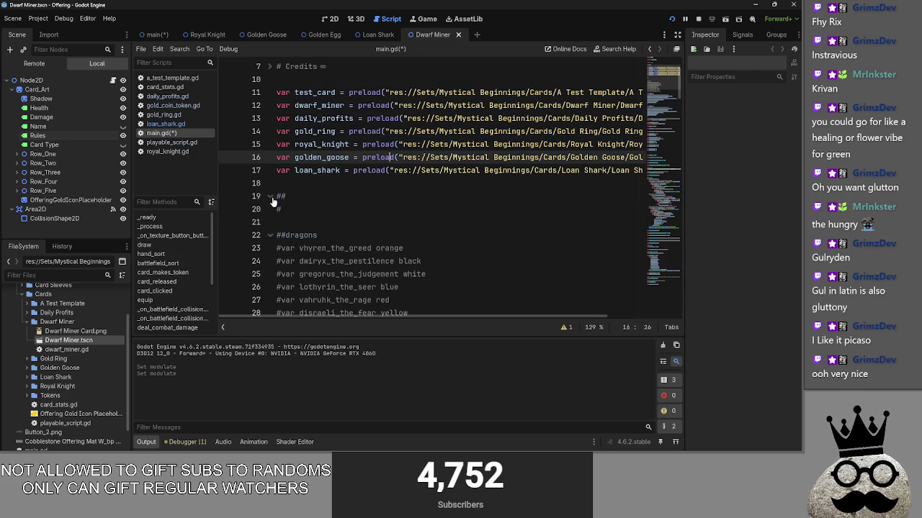
{"action": "left_click", "coordinate": [269, 196]}
{"action": "left_click", "coordinate": [269, 197]}
Step: Reopen the ## region and place the caret at the end of the # line 20
{"action": "left_click", "coordinate": [285, 209]}
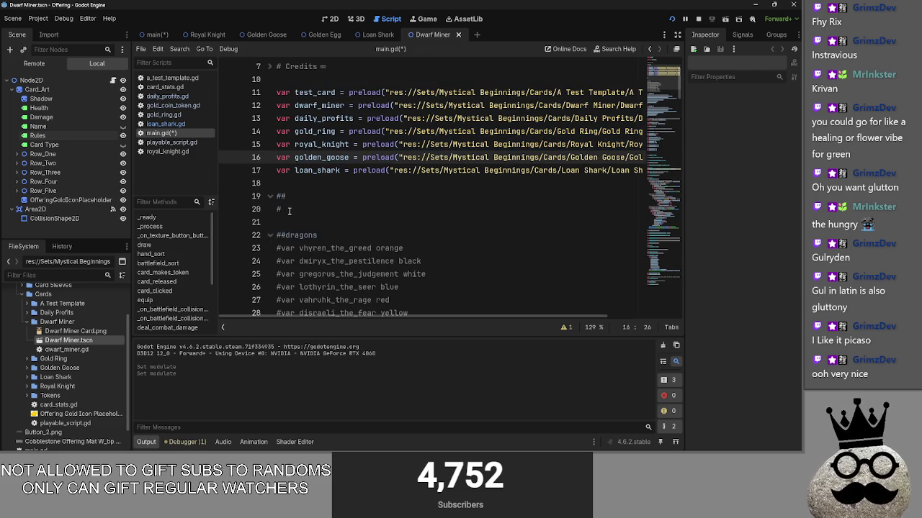
{"action": "scroll", "coordinate": [389, 230], "scroll_direction": "down", "scroll_amount": 2}
{"action": "scroll", "coordinate": [389, 230], "scroll_direction": "up", "scroll_amount": 2}
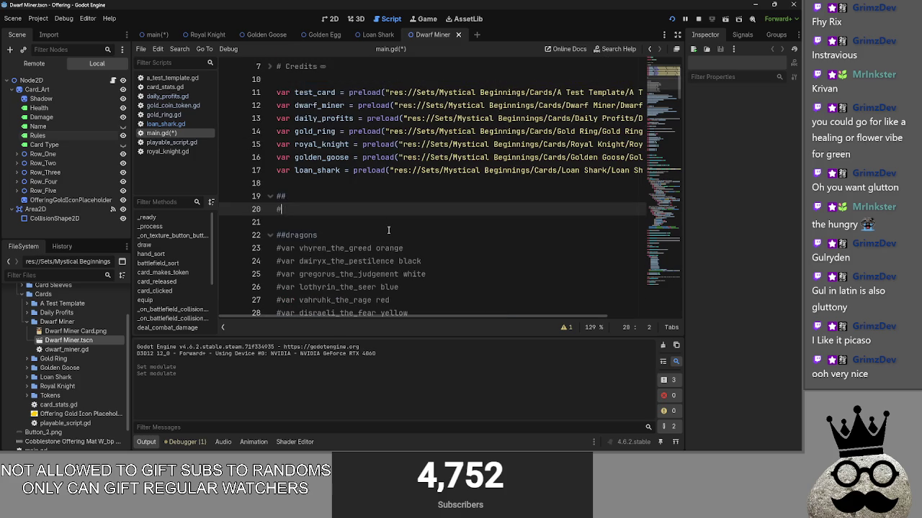
{"action": "left_click", "coordinate": [269, 197]}
{"action": "left_click", "coordinate": [271, 223]}
{"action": "left_click", "coordinate": [277, 209]}
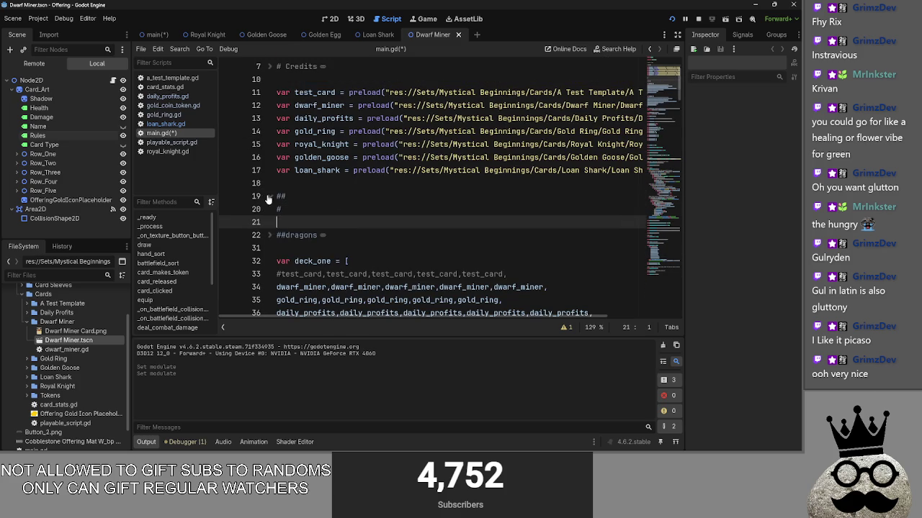
{"action": "left_click", "coordinate": [269, 196]}
{"action": "left_click", "coordinate": [314, 214]}
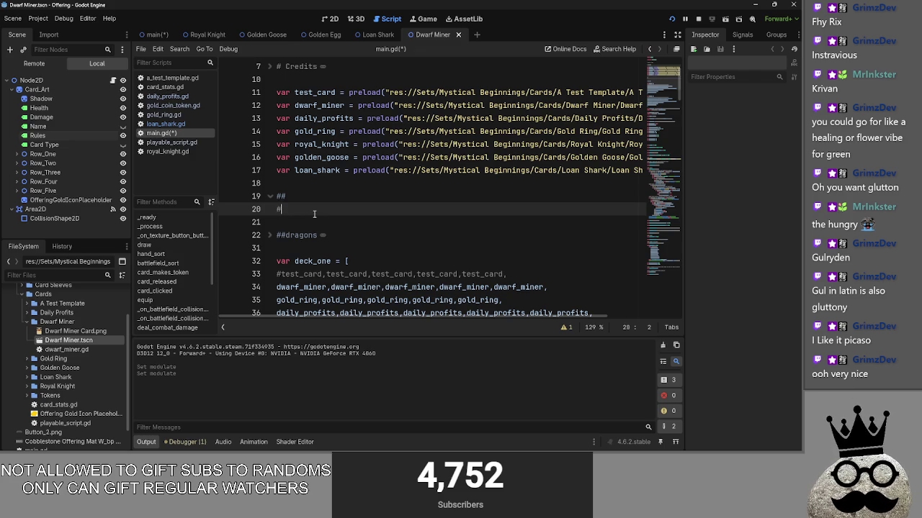
Step: Expand the dragons region, paste and then undo a deck_pool block, and fold it
{"action": "left_click", "coordinate": [268, 235]}
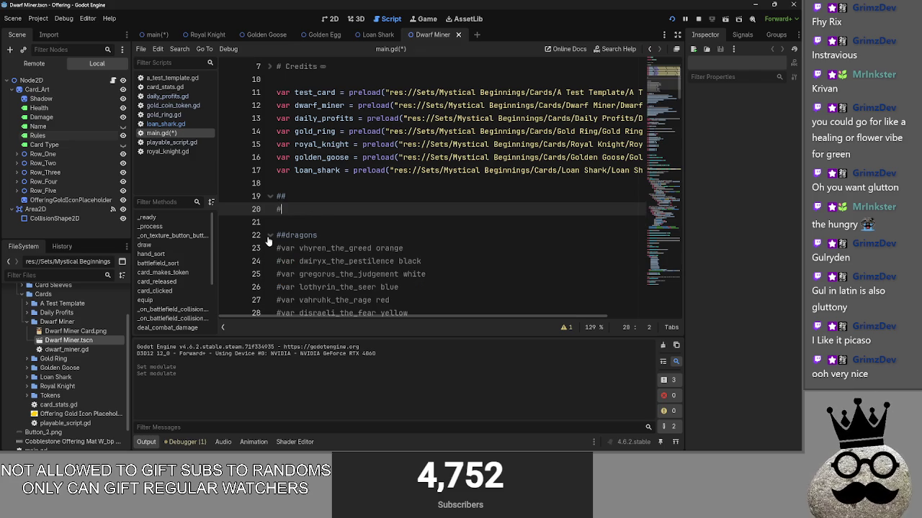
{"action": "left_click", "coordinate": [287, 236]}
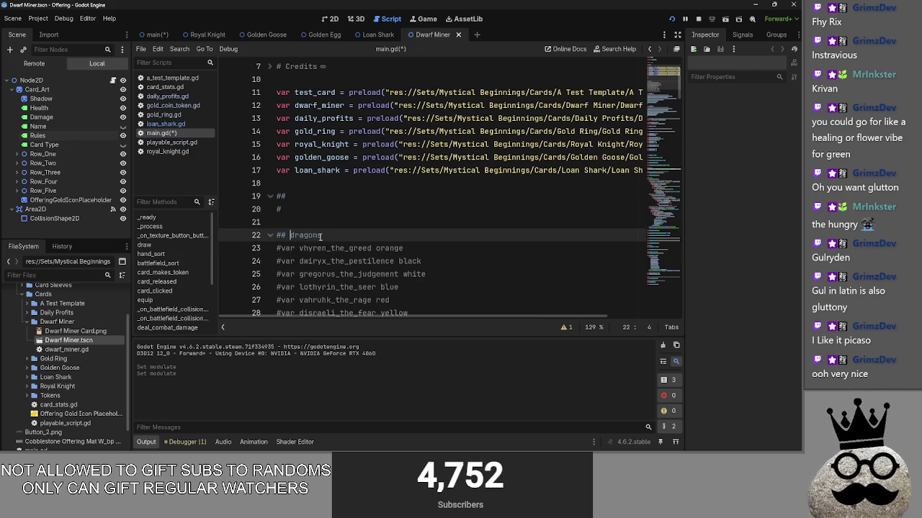
{"action": "left_click", "coordinate": [328, 225]}
{"action": "scroll", "coordinate": [327, 228], "scroll_direction": "down", "scroll_amount": 1}
{"action": "scroll", "coordinate": [327, 227], "scroll_direction": "down", "scroll_amount": 1}
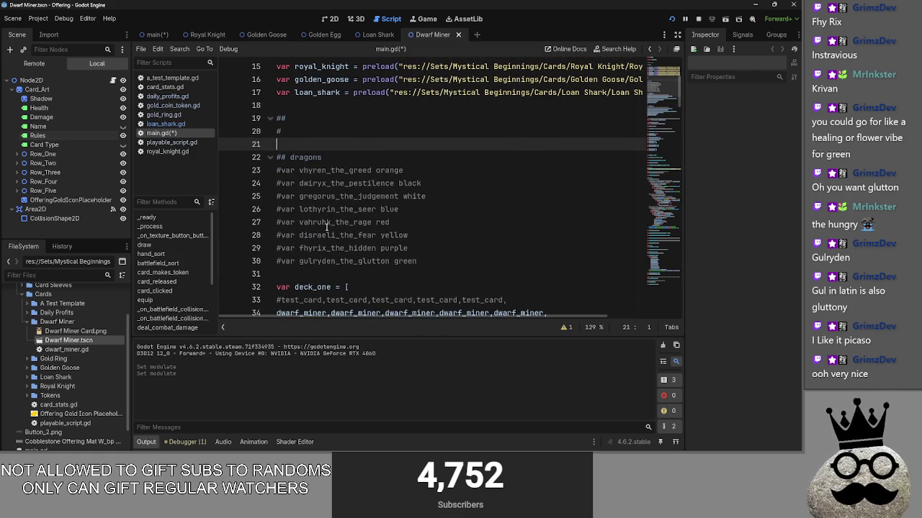
{"action": "scroll", "coordinate": [327, 227], "scroll_direction": "up", "scroll_amount": 1}
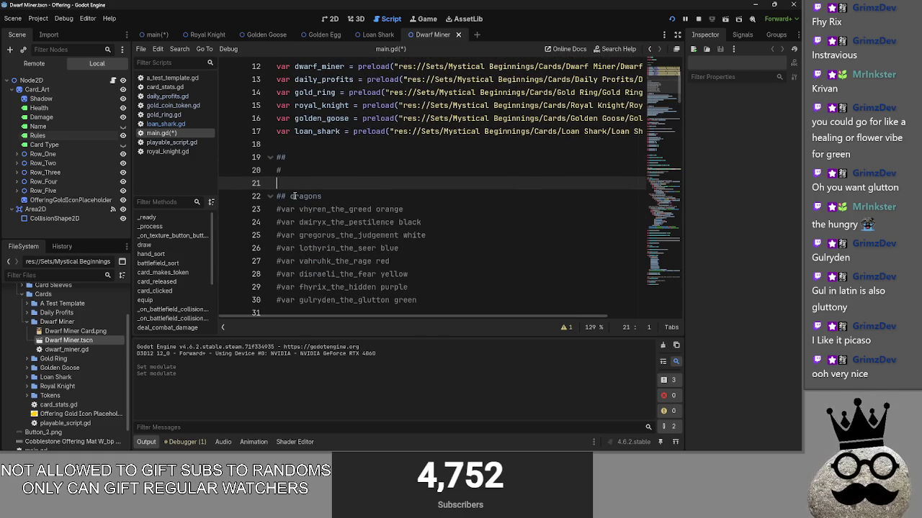
{"action": "key", "text": "ctrl+v"}
{"action": "key", "text": "ctrl+z"}
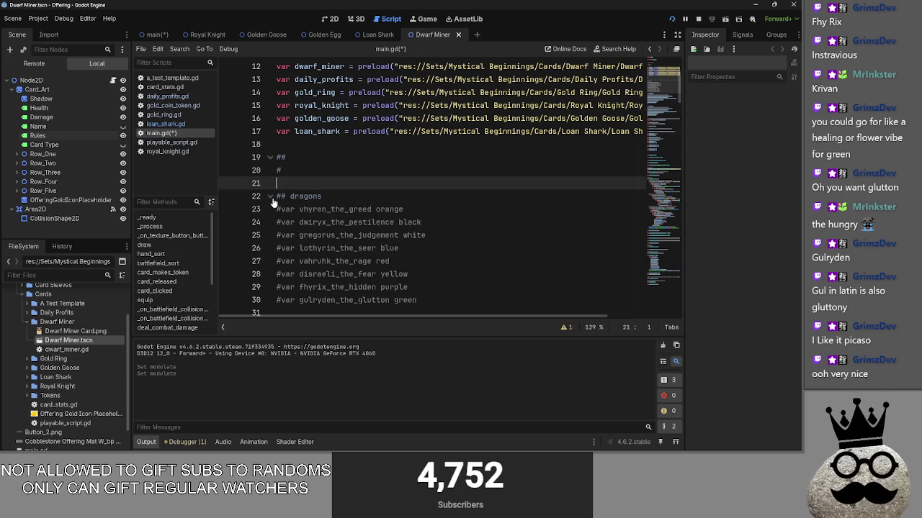
{"action": "left_click", "coordinate": [270, 197]}
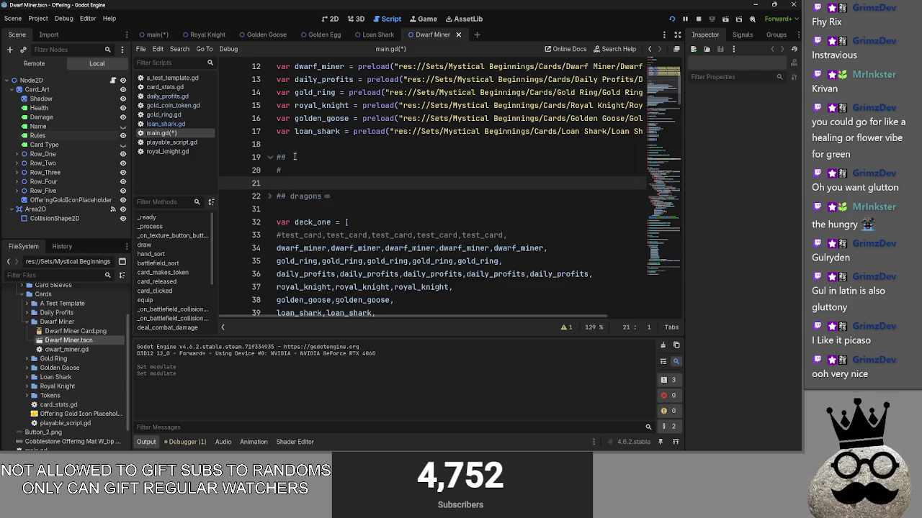
Step: Type 'var' after the # on line 20 and fold the ## region
{"action": "left_click", "coordinate": [294, 169]}
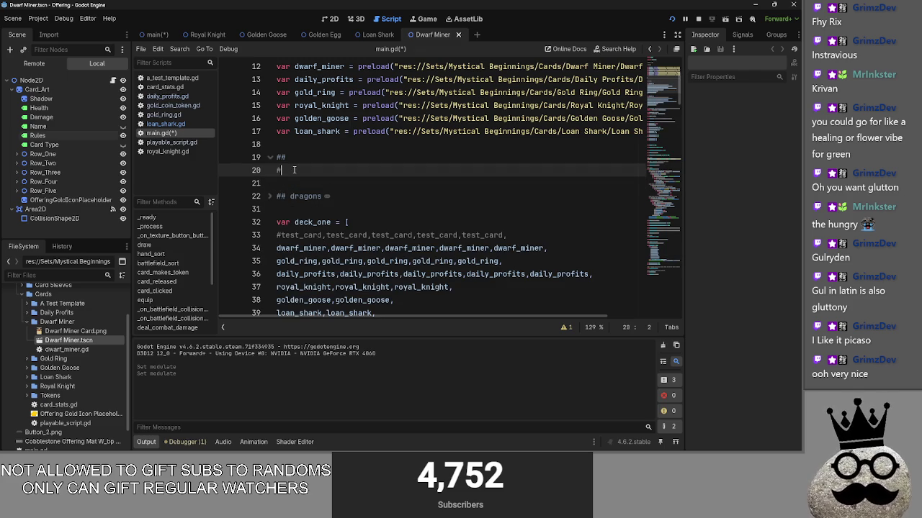
{"action": "left_click", "coordinate": [296, 157]}
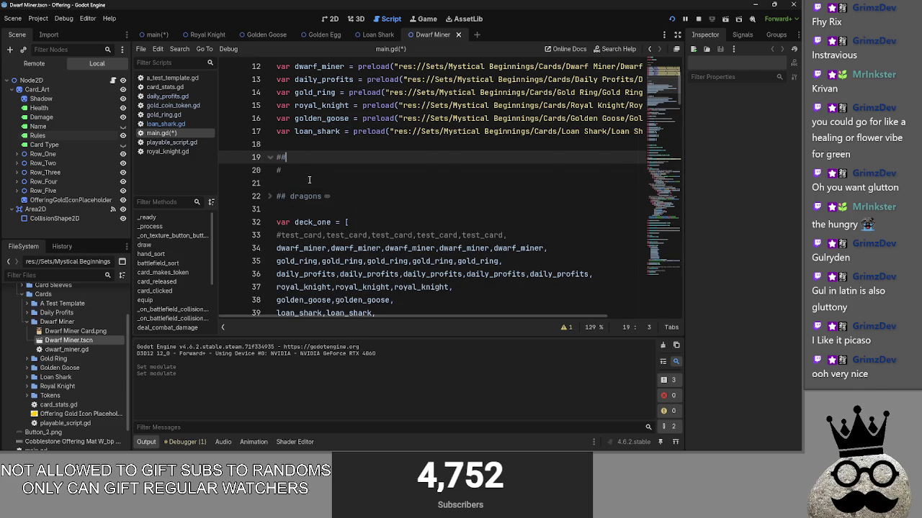
{"action": "scroll", "coordinate": [305, 187], "scroll_direction": "up", "scroll_amount": 1}
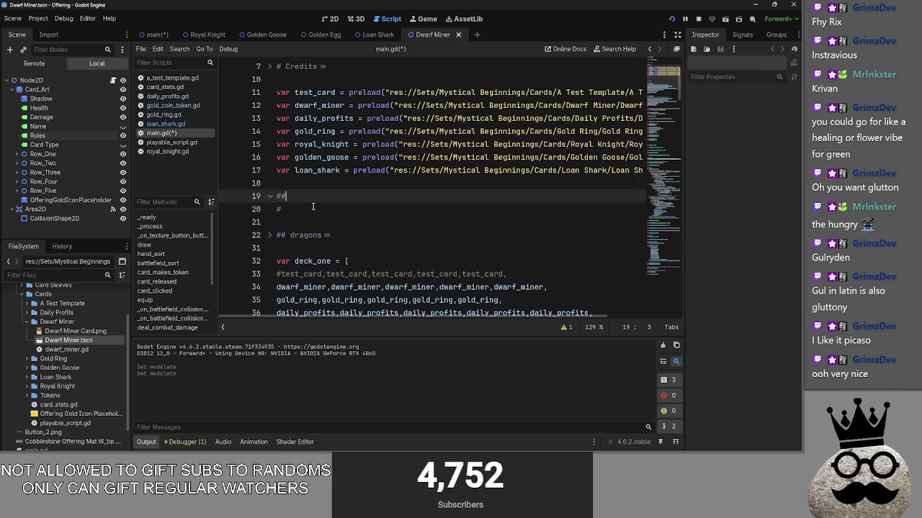
{"action": "left_click", "coordinate": [331, 206]}
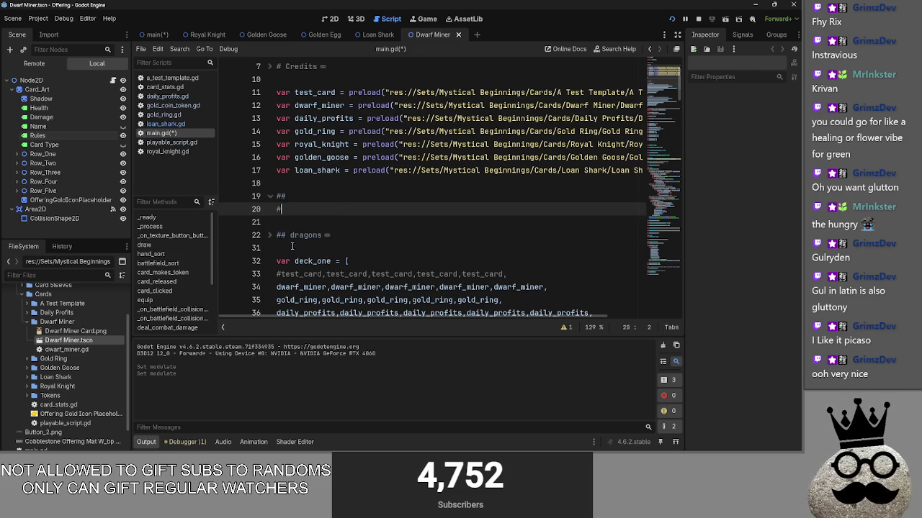
{"action": "type", "text": "var"}
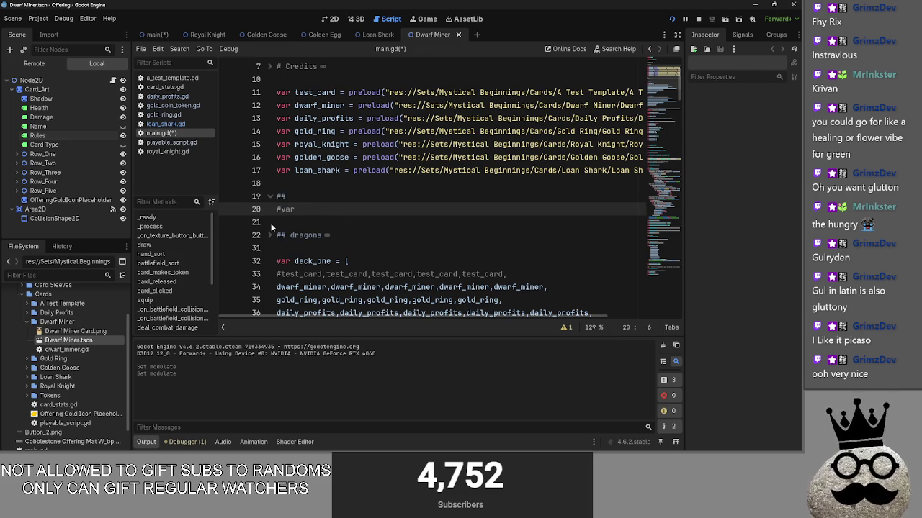
{"action": "left_click", "coordinate": [270, 198]}
{"action": "left_click", "coordinate": [319, 183]}
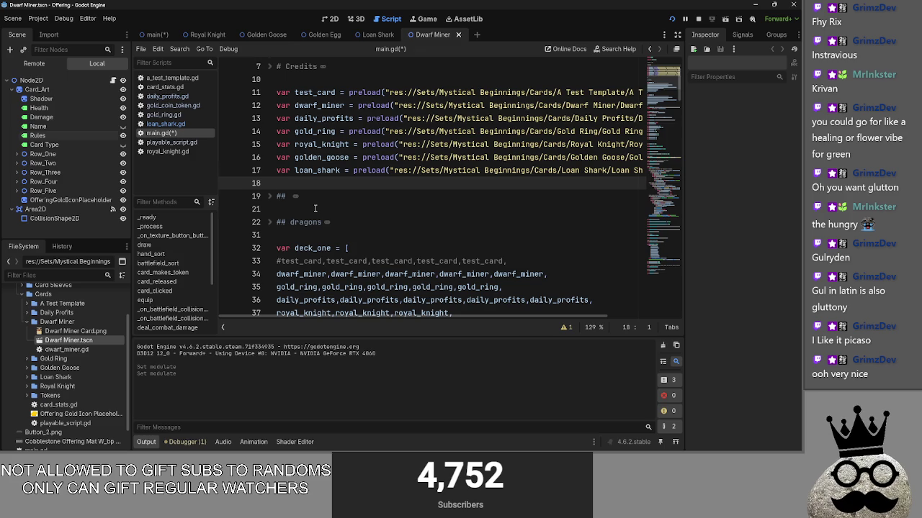
{"action": "scroll", "coordinate": [315, 208], "scroll_direction": "down", "scroll_amount": 3}
{"action": "scroll", "coordinate": [315, 209], "scroll_direction": "up", "scroll_amount": 5}
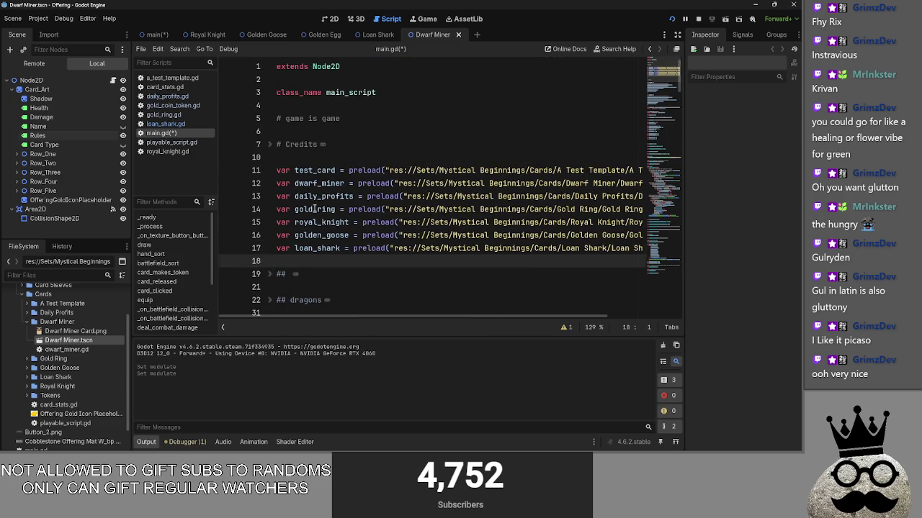
Step: Peek at the Credits region and the open-window list, staying in the editor
{"action": "left_click", "coordinate": [271, 145]}
{"action": "left_click", "coordinate": [272, 145]}
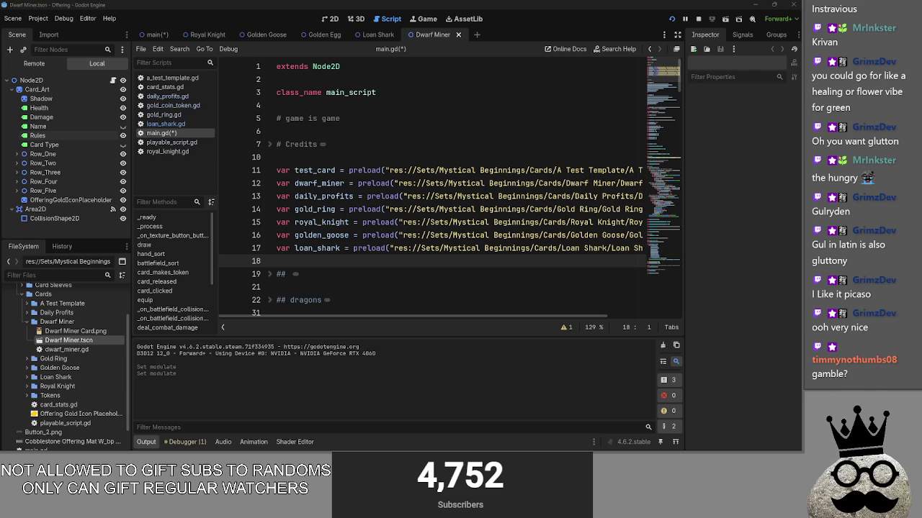
{"action": "key", "text": "super"}
{"action": "key", "text": "super"}
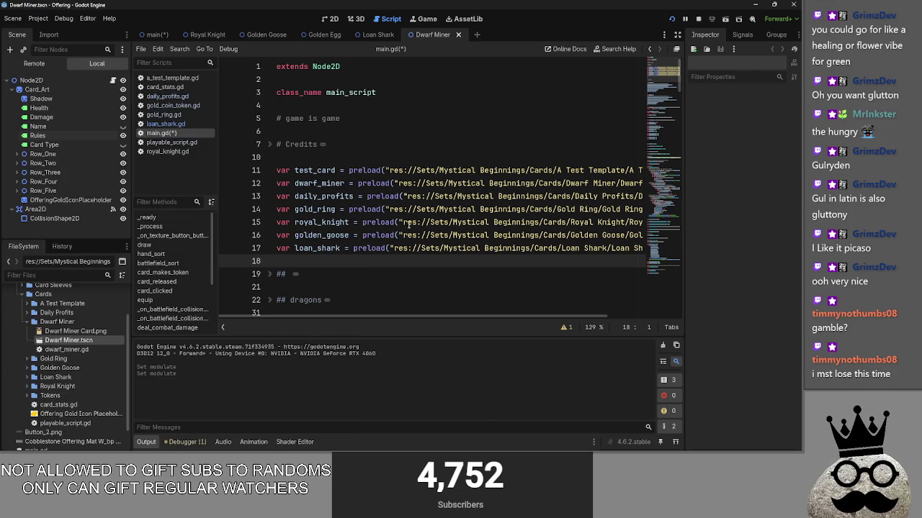
{"action": "key", "text": "alt+Tab"}
{"action": "key", "text": "alt+Tab"}
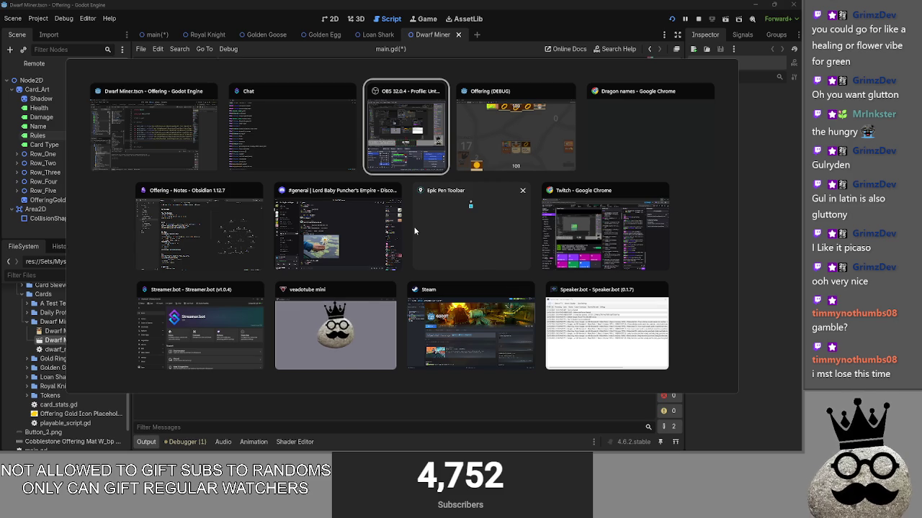
{"action": "key", "text": "Escape"}
{"action": "left_click", "coordinate": [539, 118]}
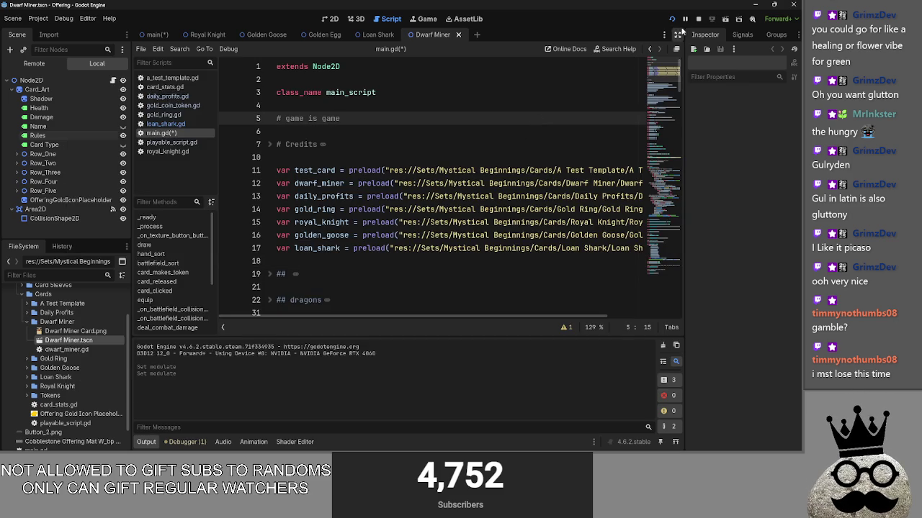
Step: Glance at the card's 2D view and read through playable_script.gd
{"action": "left_click", "coordinate": [324, 18]}
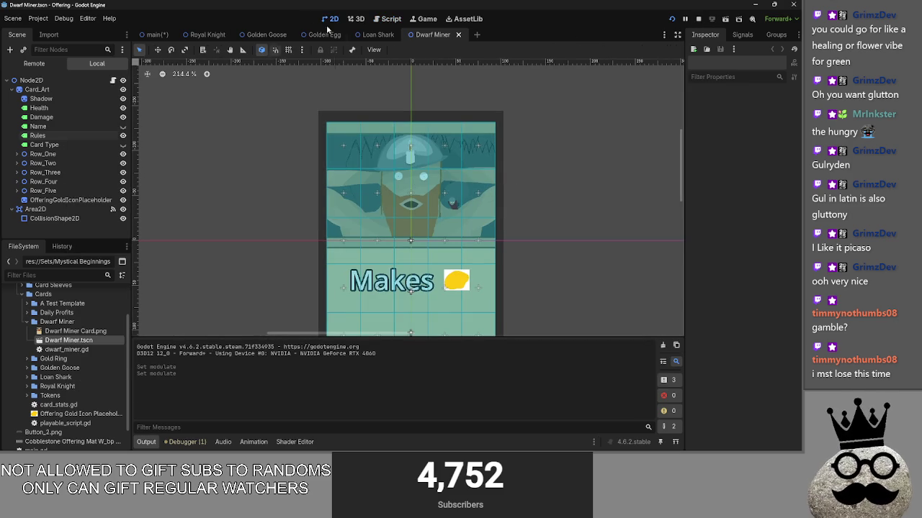
{"action": "left_click", "coordinate": [391, 19]}
{"action": "left_click", "coordinate": [172, 142]}
{"action": "scroll", "coordinate": [322, 189], "scroll_direction": "down", "scroll_amount": 10}
{"action": "scroll", "coordinate": [321, 189], "scroll_direction": "down", "scroll_amount": 3}
{"action": "scroll", "coordinate": [322, 189], "scroll_direction": "up", "scroll_amount": 10}
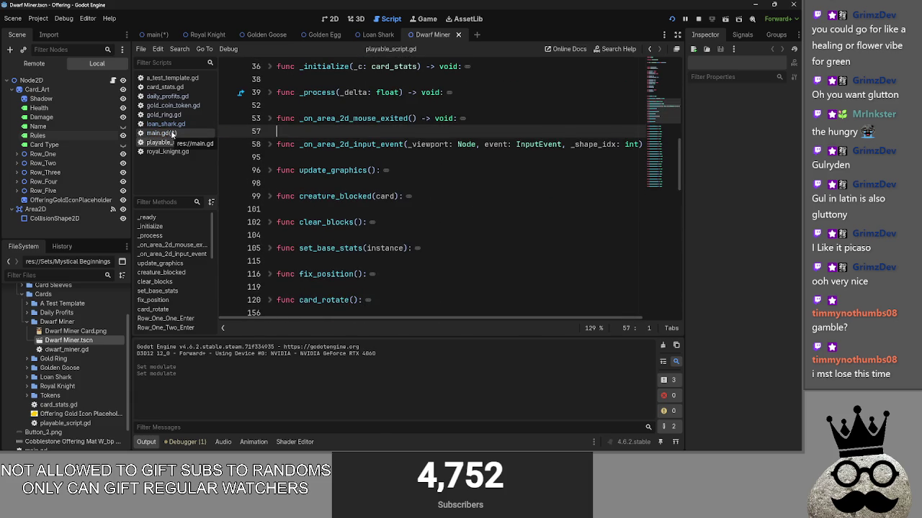
Step: Back in main.gd, expand '## dragons' and select the vyhren and dwiryx lines 23–24
{"action": "left_click", "coordinate": [170, 134]}
{"action": "scroll", "coordinate": [421, 188], "scroll_direction": "down", "scroll_amount": 4}
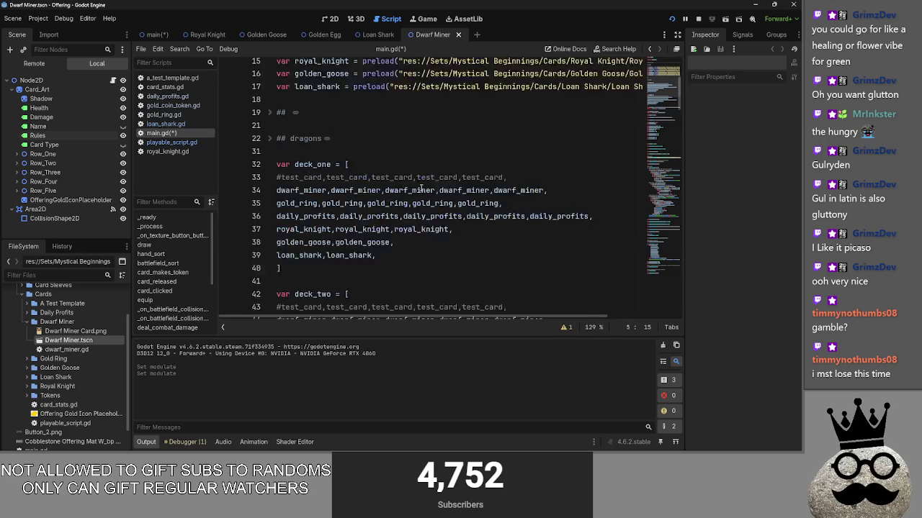
{"action": "scroll", "coordinate": [421, 188], "scroll_direction": "down", "scroll_amount": 7}
{"action": "scroll", "coordinate": [421, 188], "scroll_direction": "up", "scroll_amount": 5}
{"action": "scroll", "coordinate": [421, 189], "scroll_direction": "up", "scroll_amount": 3}
{"action": "left_click", "coordinate": [270, 208]}
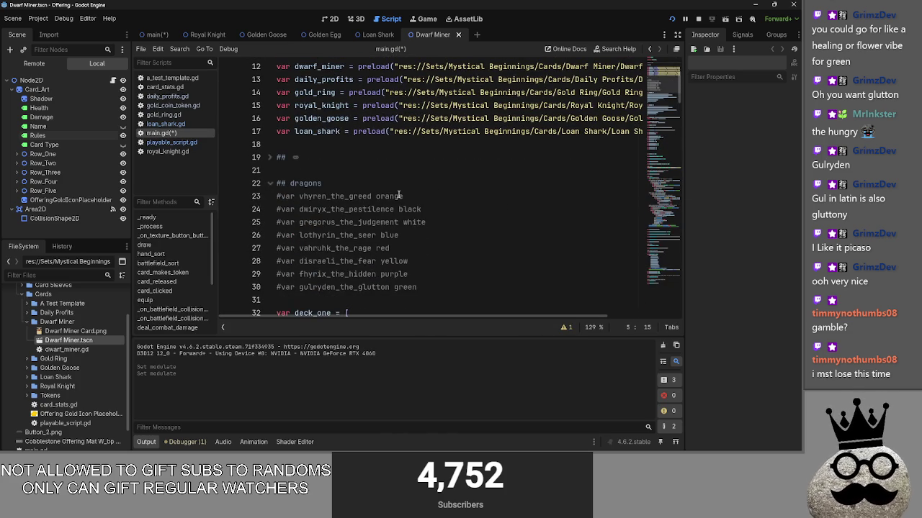
{"action": "left_click", "coordinate": [379, 196]}
{"action": "left_click", "coordinate": [427, 208]}
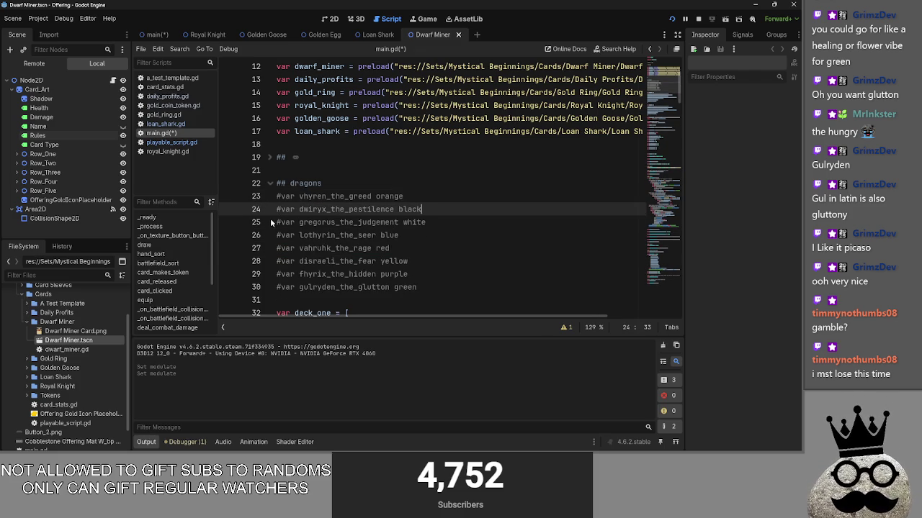
{"action": "left_click_drag", "start_coordinate": [422, 209], "coordinate": [257, 199]}
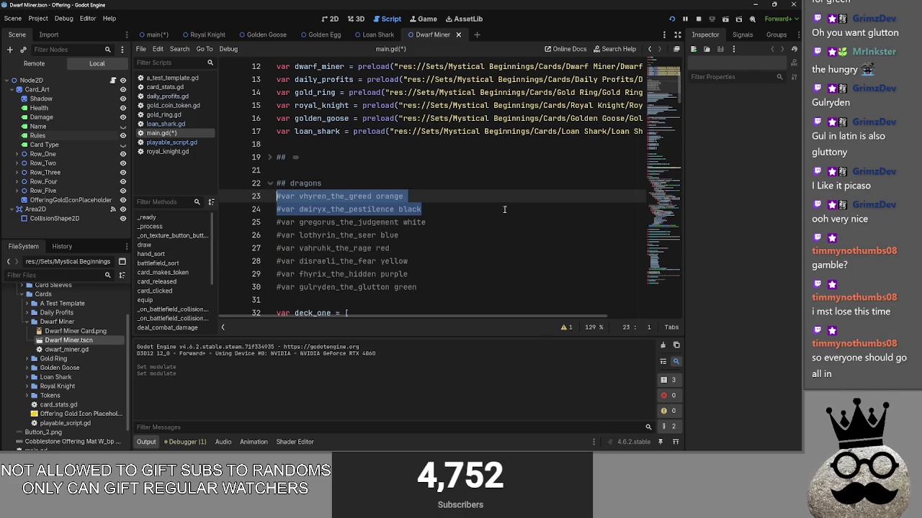
Step: Fold the dragon list back up and scroll down to the game_phases and players_turn enums
{"action": "left_click", "coordinate": [270, 183]}
{"action": "left_click", "coordinate": [308, 170]}
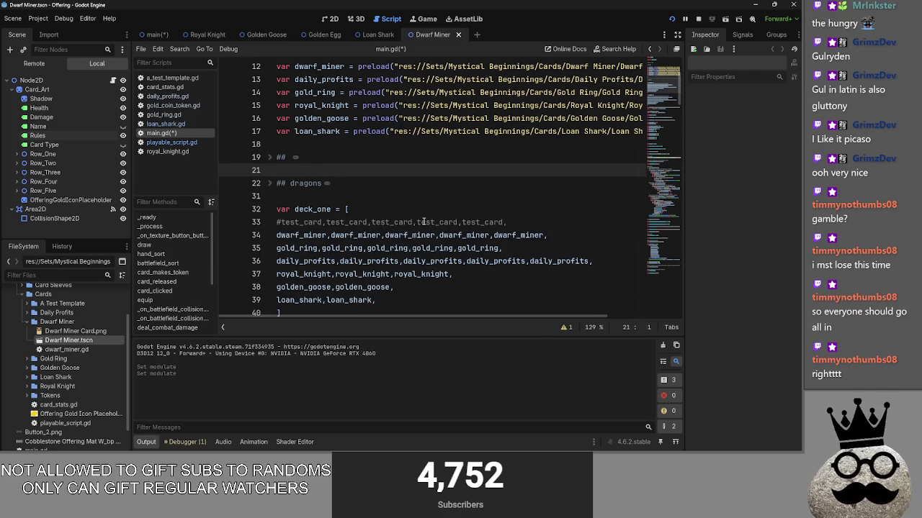
{"action": "left_click", "coordinate": [327, 197]}
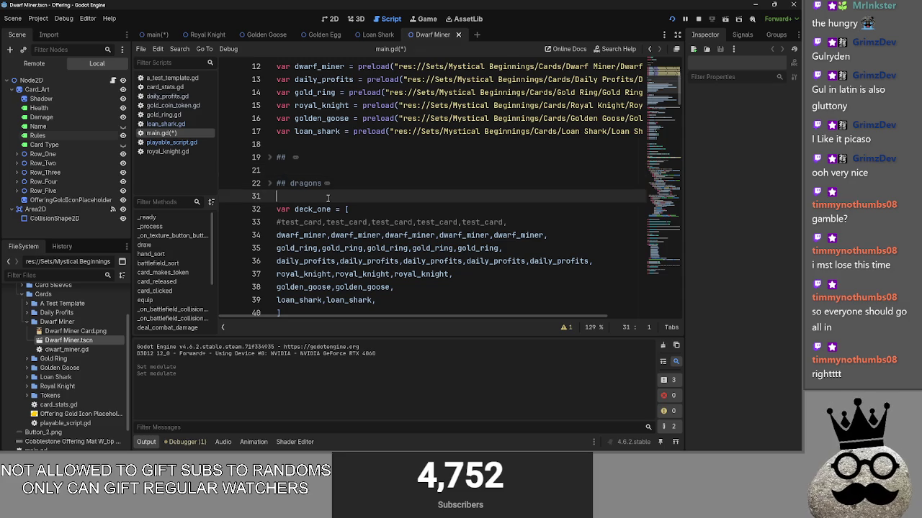
{"action": "scroll", "coordinate": [327, 197], "scroll_direction": "down", "scroll_amount": 1}
{"action": "scroll", "coordinate": [328, 196], "scroll_direction": "down", "scroll_amount": 6}
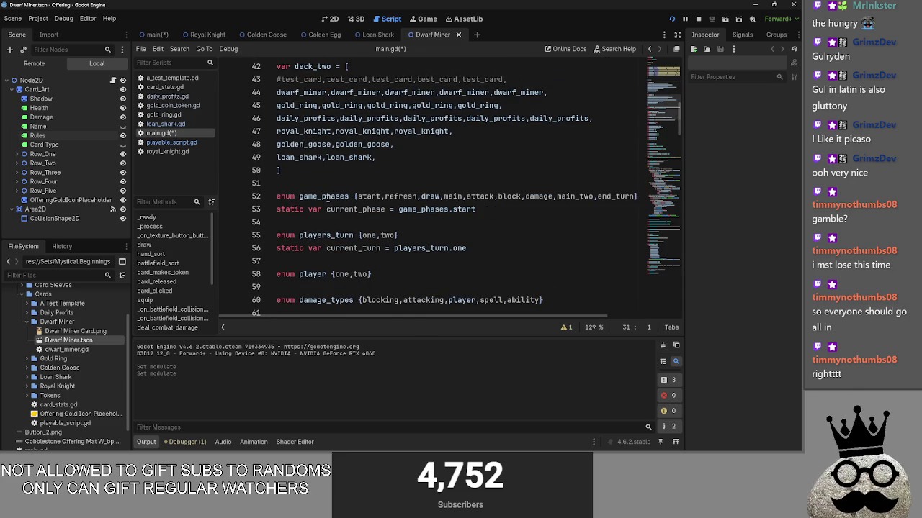
{"action": "scroll", "coordinate": [327, 196], "scroll_direction": "down", "scroll_amount": 3}
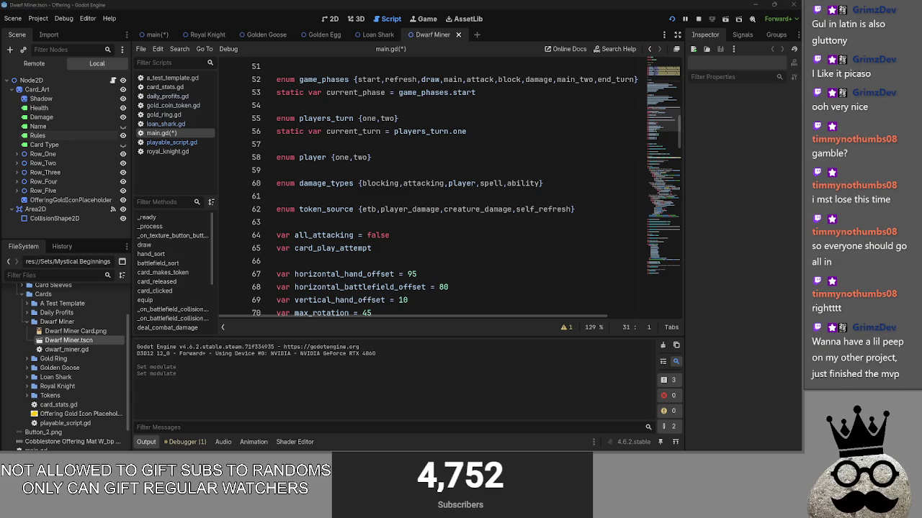
{"action": "key", "text": "alt+Tab"}
{"action": "key", "text": "alt+Tab"}
{"action": "key", "text": "alt+Tab"}
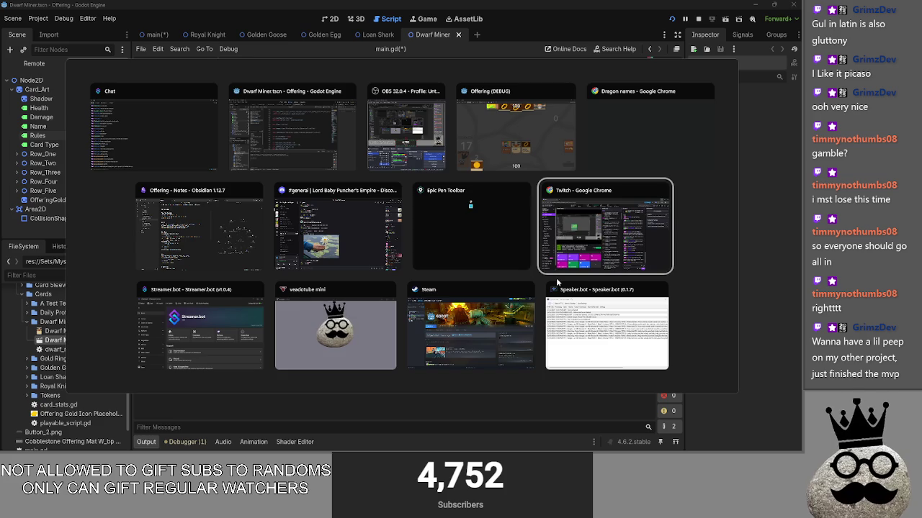
{"action": "key", "text": "Escape"}
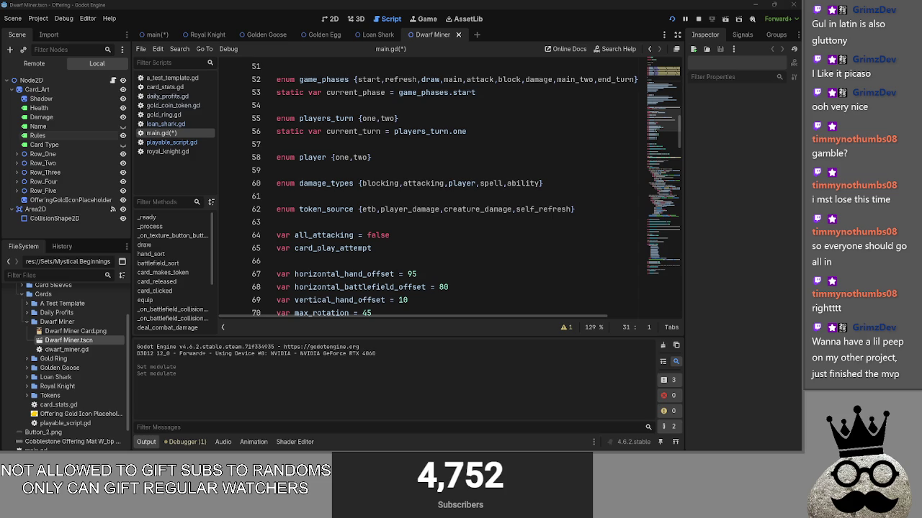
{"action": "left_click_drag", "start_coordinate": [569, 5], "coordinate": [508, 10]}
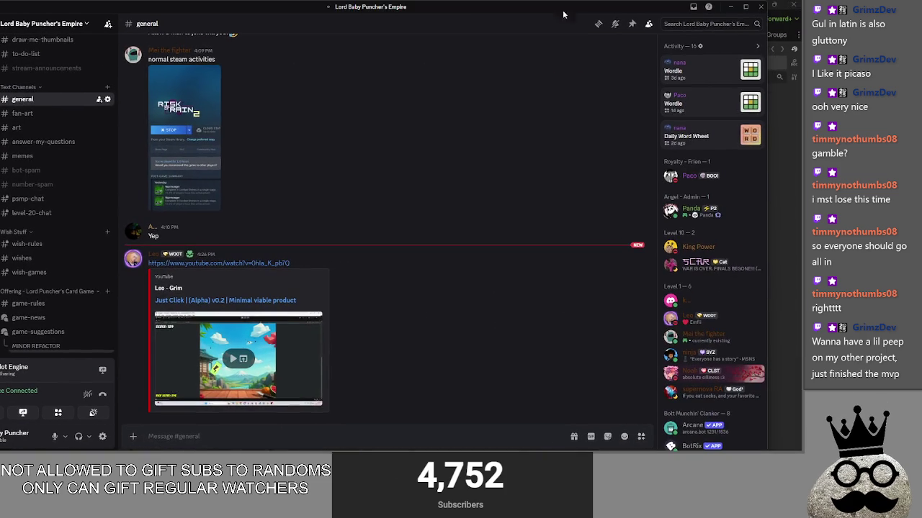
Step: Maximize Discord and play the Just Click MVP video embed in #general full screen
{"action": "left_click", "coordinate": [746, 7]}
{"action": "left_click", "coordinate": [259, 357]}
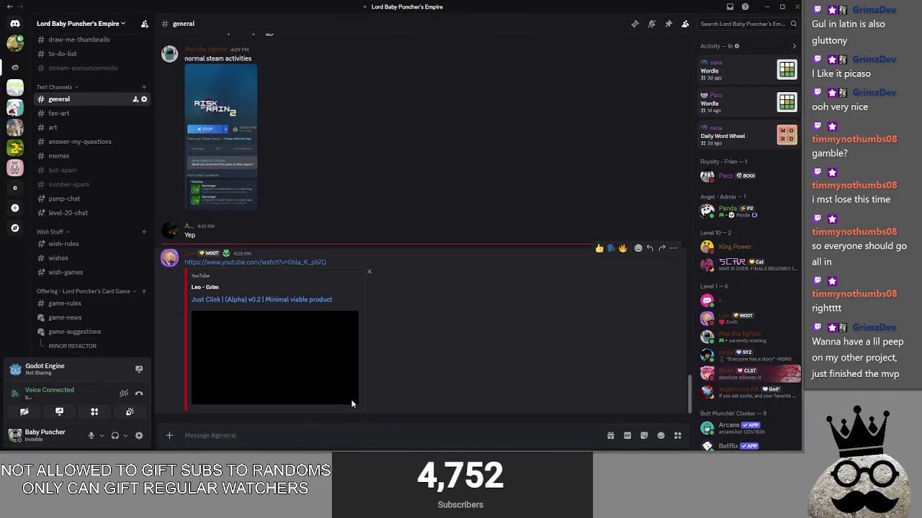
{"action": "left_click", "coordinate": [335, 361]}
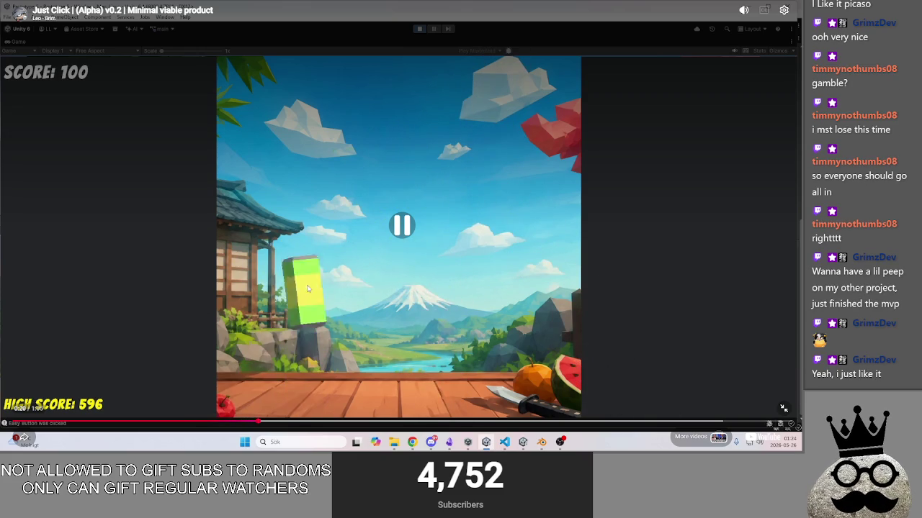
Step: Pause the full-screen Just Click video shortly after it starts
{"action": "left_click", "coordinate": [350, 226]}
{"action": "left_click", "coordinate": [476, 208]}
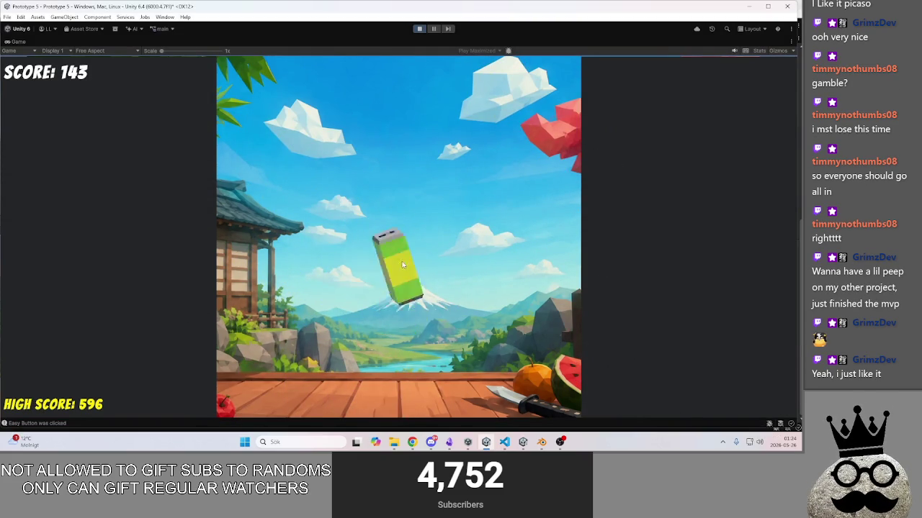
{"action": "key", "text": "space"}
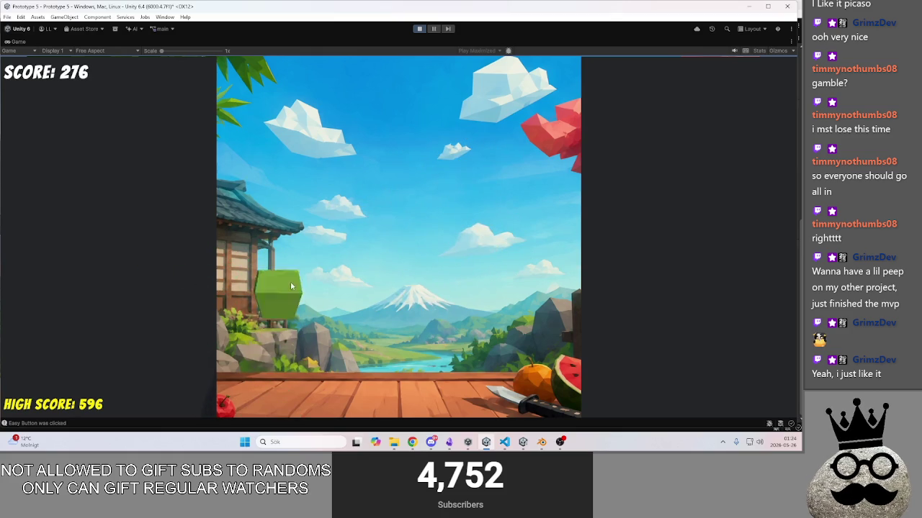
Step: Watch on to the GAME OVER screen at 1:05, pause there and exit full screen
{"action": "left_click", "coordinate": [437, 286]}
{"action": "left_click", "coordinate": [439, 315]}
{"action": "left_click", "coordinate": [345, 318]}
{"action": "left_click", "coordinate": [344, 283]}
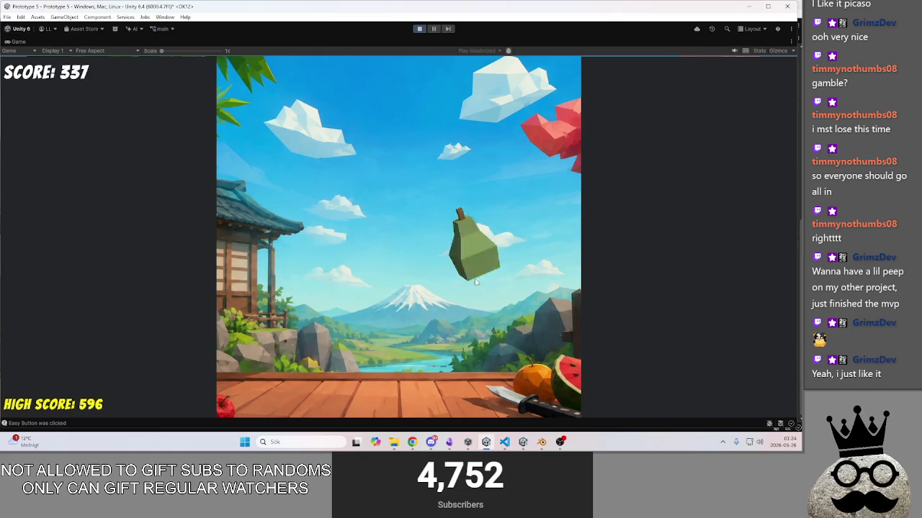
{"action": "left_click", "coordinate": [462, 101]}
{"action": "left_click", "coordinate": [331, 136]}
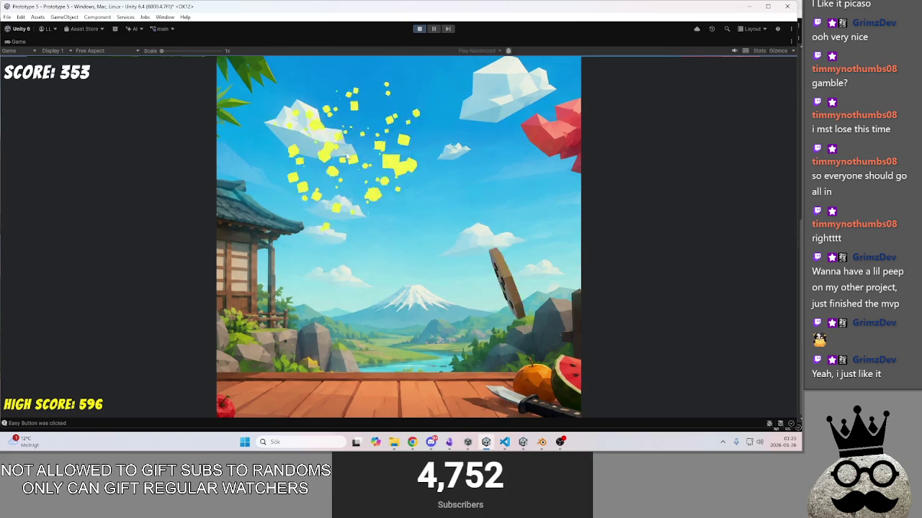
{"action": "left_click", "coordinate": [389, 162]}
{"action": "left_click", "coordinate": [357, 159]}
{"action": "left_click", "coordinate": [333, 252]}
{"action": "left_click", "coordinate": [322, 127]}
{"action": "left_click", "coordinate": [317, 262]}
{"action": "left_click", "coordinate": [482, 277]}
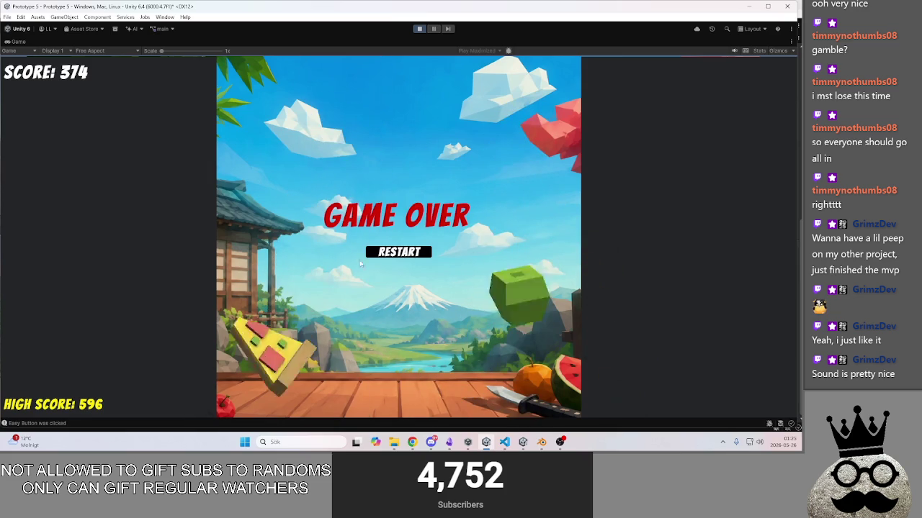
{"action": "left_click", "coordinate": [724, 269]}
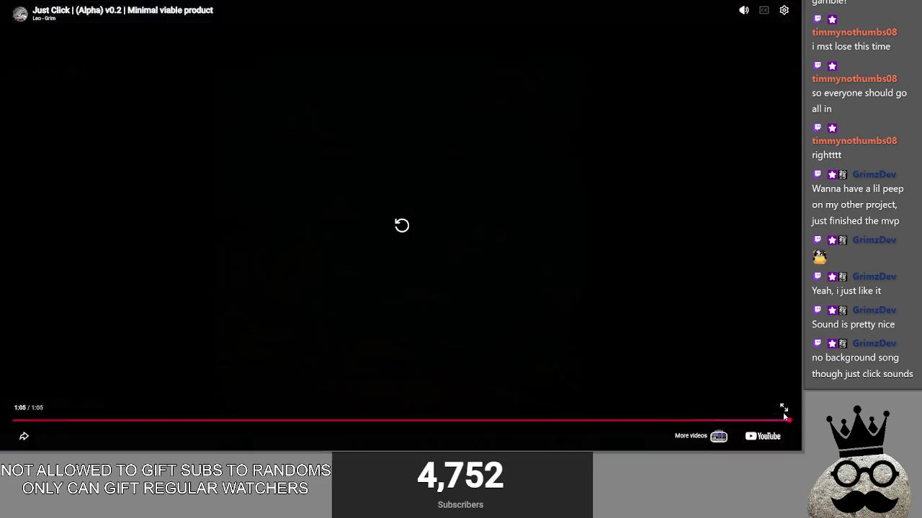
{"action": "left_click", "coordinate": [784, 408]}
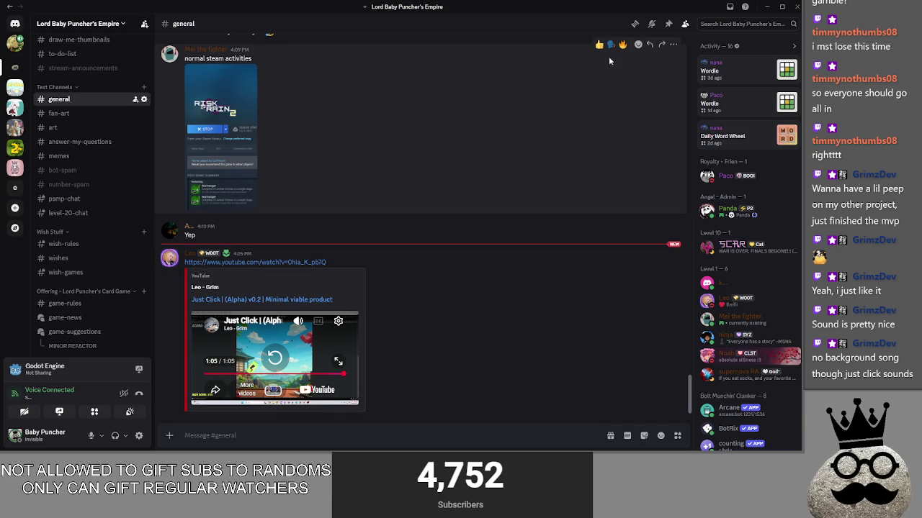
Step: Enlarge and close the Risk of Rain 2 screenshot, scroll the chat, then minimize Discord
{"action": "left_click", "coordinate": [191, 172]}
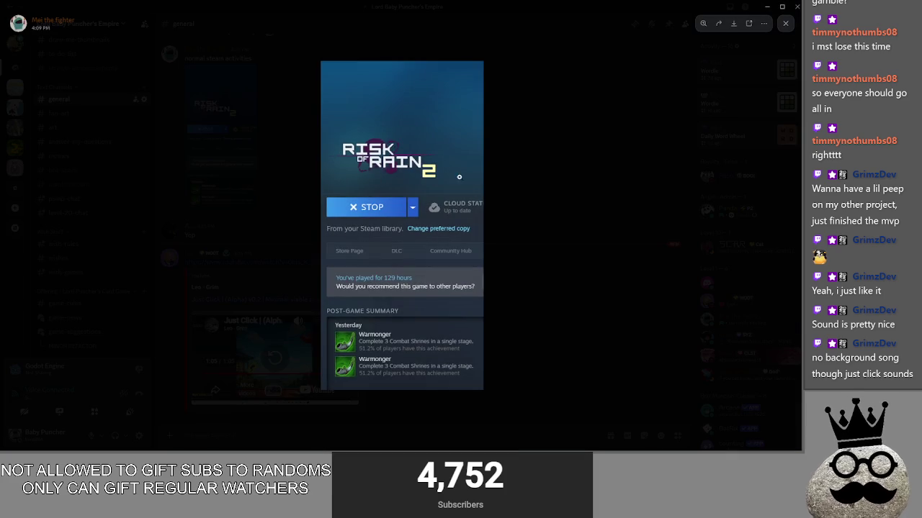
{"action": "left_click", "coordinate": [552, 199]}
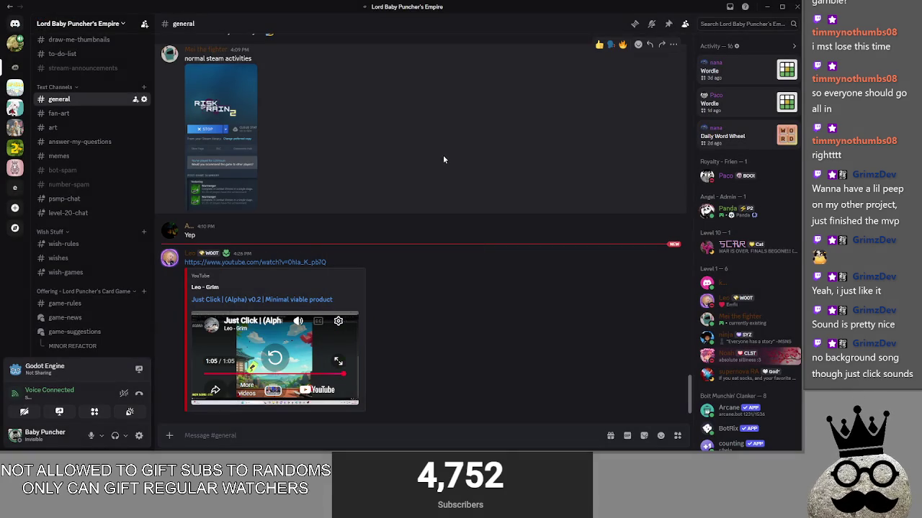
{"action": "scroll", "coordinate": [415, 155], "scroll_direction": "up", "scroll_amount": 10}
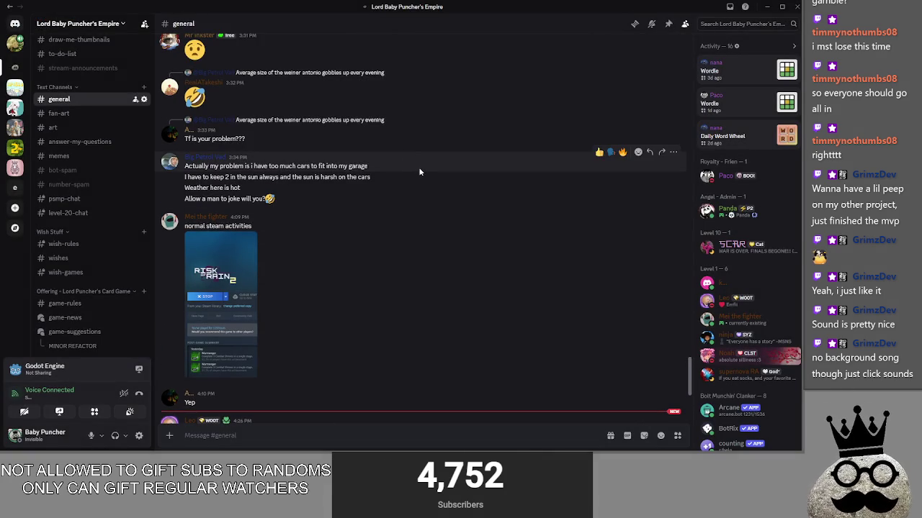
{"action": "scroll", "coordinate": [419, 167], "scroll_direction": "down", "scroll_amount": 10}
{"action": "left_click", "coordinate": [778, 6]}
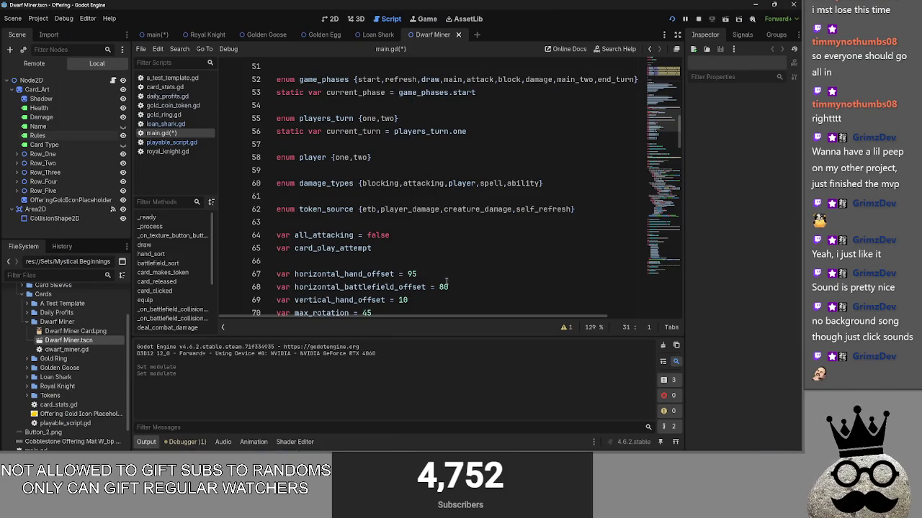
Step: Scroll to the top of main.gd and briefly unfold the ## dragons section
{"action": "left_click", "coordinate": [432, 193]}
{"action": "scroll", "coordinate": [425, 209], "scroll_direction": "up", "scroll_amount": 6}
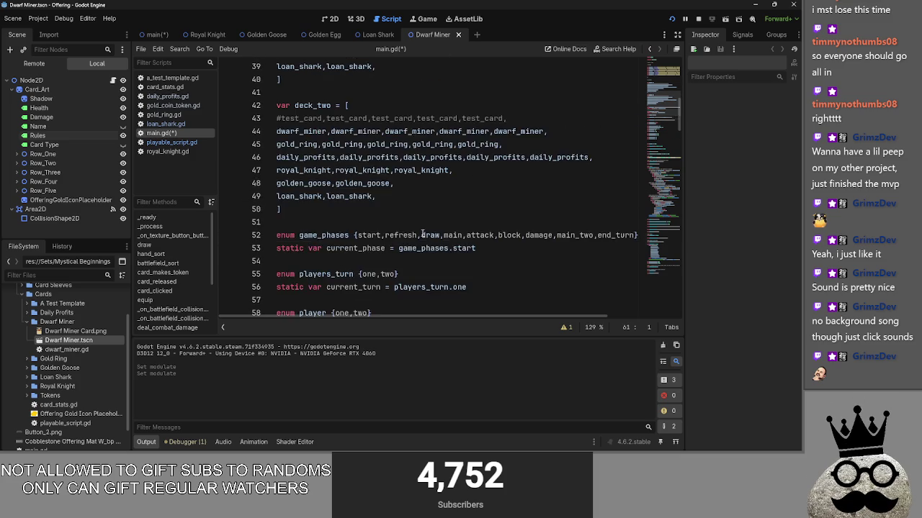
{"action": "scroll", "coordinate": [396, 239], "scroll_direction": "up", "scroll_amount": 2}
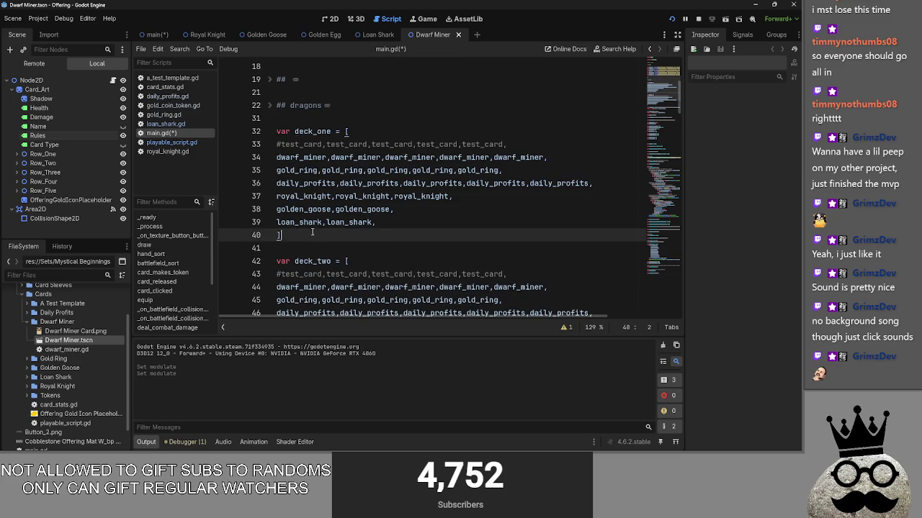
{"action": "left_click", "coordinate": [418, 220]}
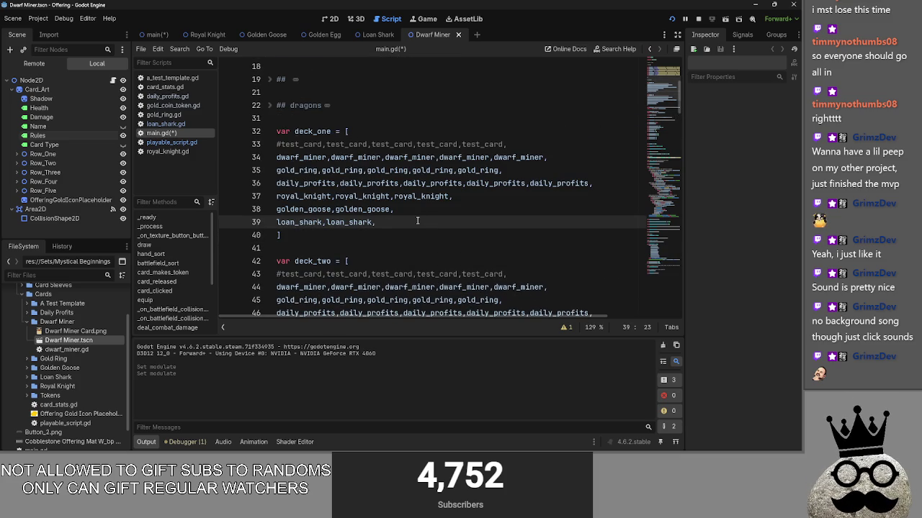
{"action": "left_click", "coordinate": [271, 106]}
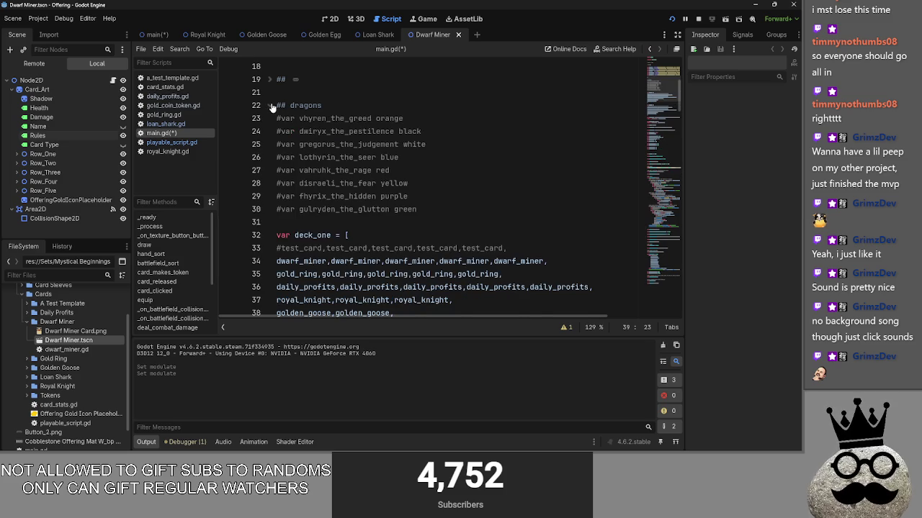
{"action": "left_click", "coordinate": [271, 105]}
Step: Unfold the empty ## section and delete its lines 19–21
{"action": "left_click", "coordinate": [271, 81]}
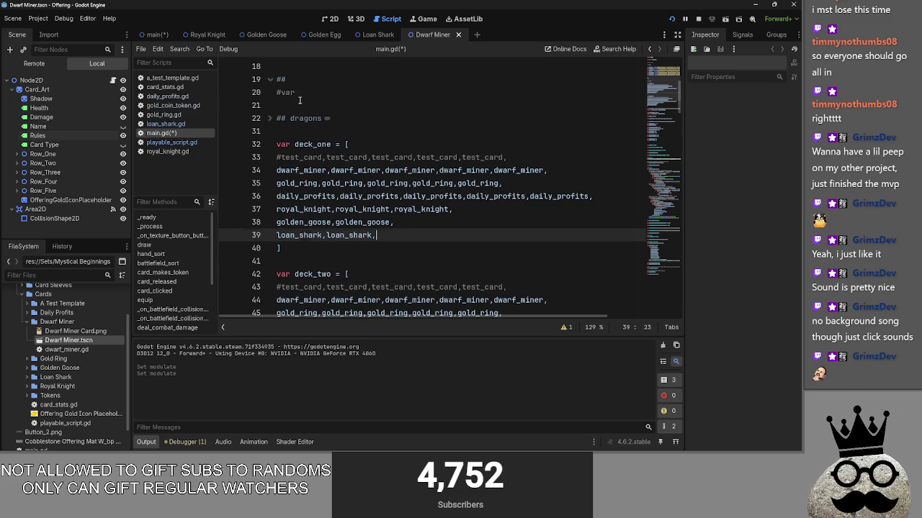
{"action": "left_click_drag", "start_coordinate": [299, 99], "coordinate": [277, 67]}
{"action": "key", "text": "BackSpace"}
Step: Recheck the ## dragons section, then unfold the battlefield_sort function further down
{"action": "scroll", "coordinate": [349, 243], "scroll_direction": "up", "scroll_amount": 1}
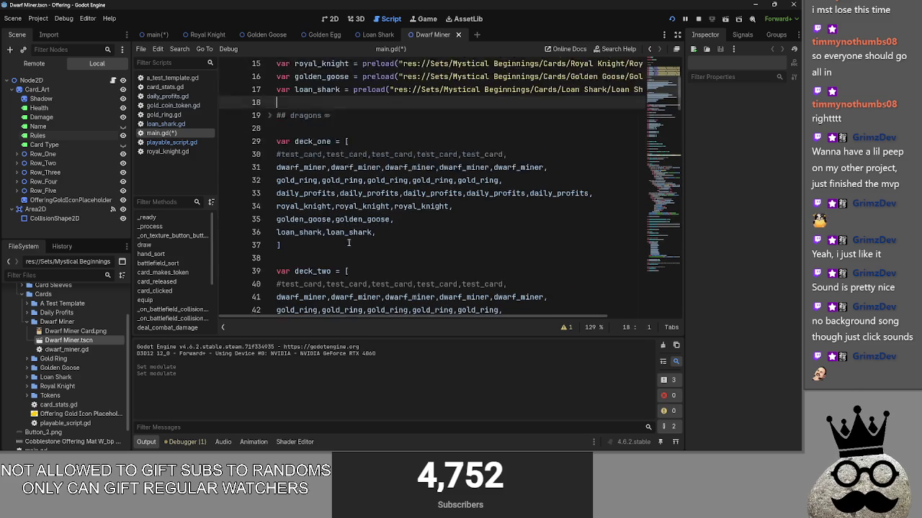
{"action": "scroll", "coordinate": [348, 243], "scroll_direction": "up", "scroll_amount": 2}
{"action": "left_click", "coordinate": [267, 196]}
{"action": "left_click", "coordinate": [270, 196]}
{"action": "left_click", "coordinate": [269, 196]}
{"action": "scroll", "coordinate": [394, 245], "scroll_direction": "down", "scroll_amount": 10}
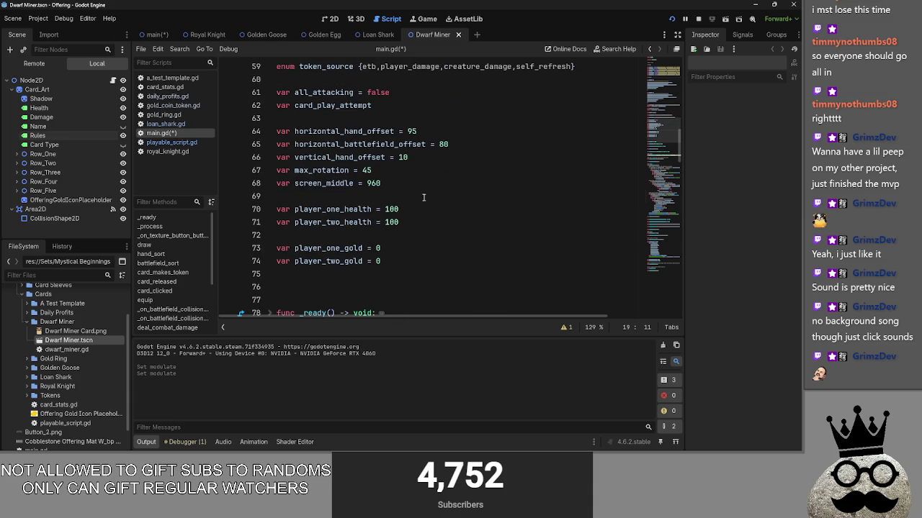
{"action": "scroll", "coordinate": [424, 199], "scroll_direction": "down", "scroll_amount": 7}
{"action": "left_click", "coordinate": [270, 184]}
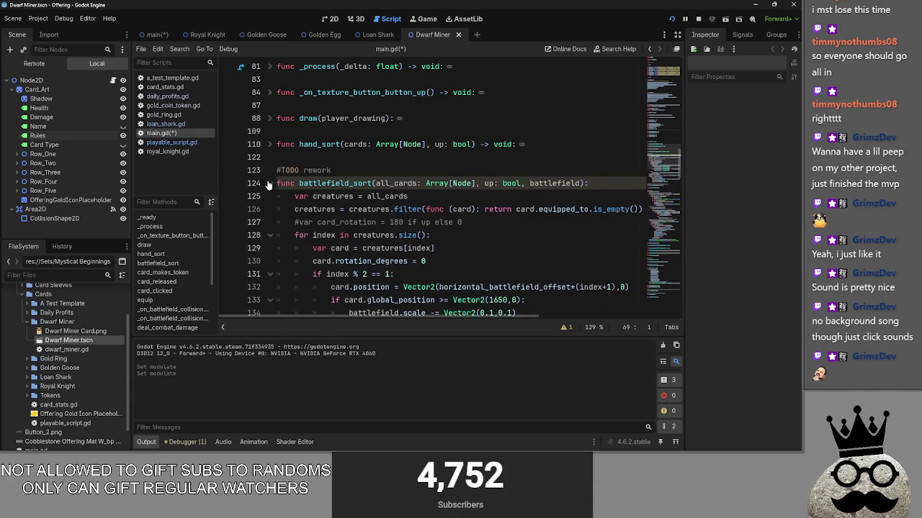
{"action": "left_click", "coordinate": [270, 183]}
{"action": "left_click", "coordinate": [355, 201]}
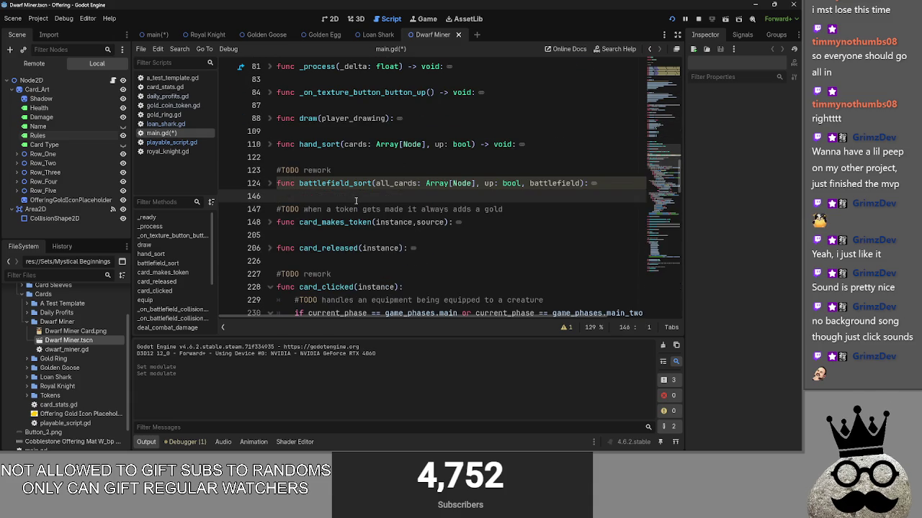
{"action": "scroll", "coordinate": [354, 201], "scroll_direction": "down", "scroll_amount": 4}
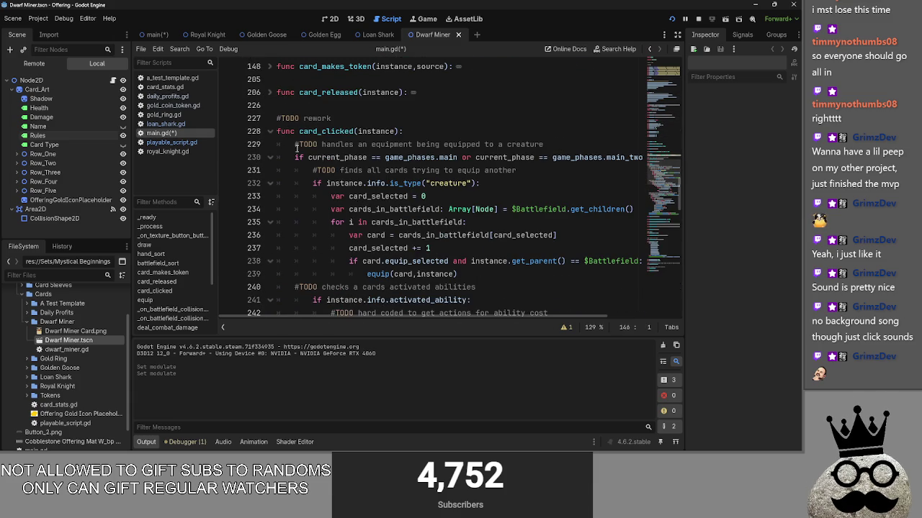
{"action": "left_click", "coordinate": [270, 131]}
{"action": "left_click", "coordinate": [275, 134]}
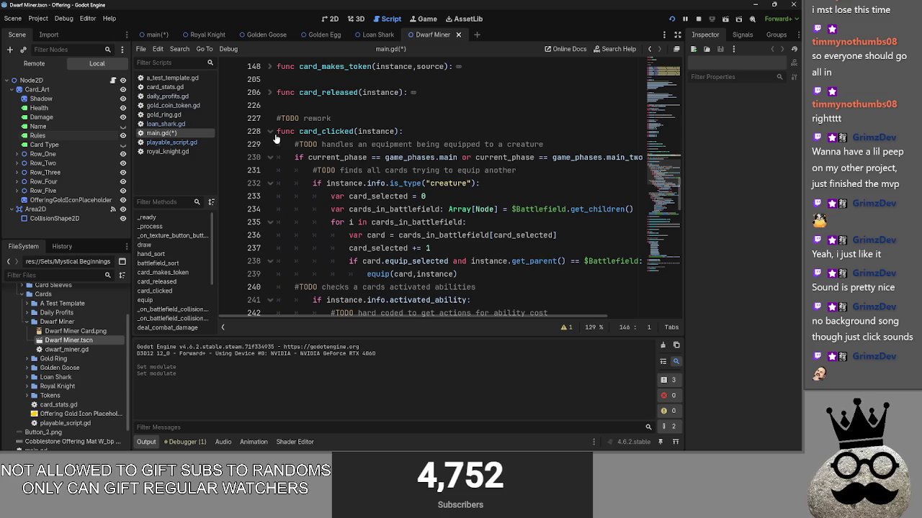
{"action": "left_click", "coordinate": [270, 132]}
{"action": "left_click_drag", "start_coordinate": [278, 105], "coordinate": [277, 93]}
{"action": "left_click", "coordinate": [270, 92]}
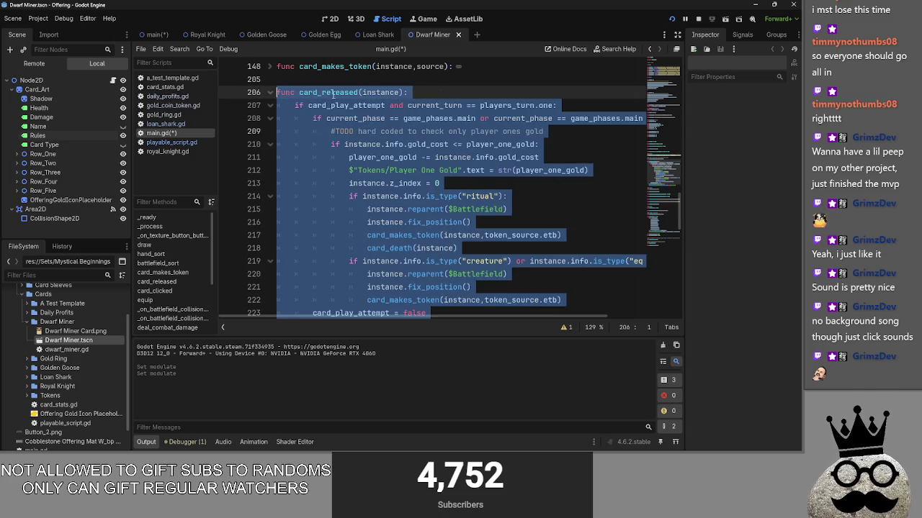
{"action": "key", "text": "End"}
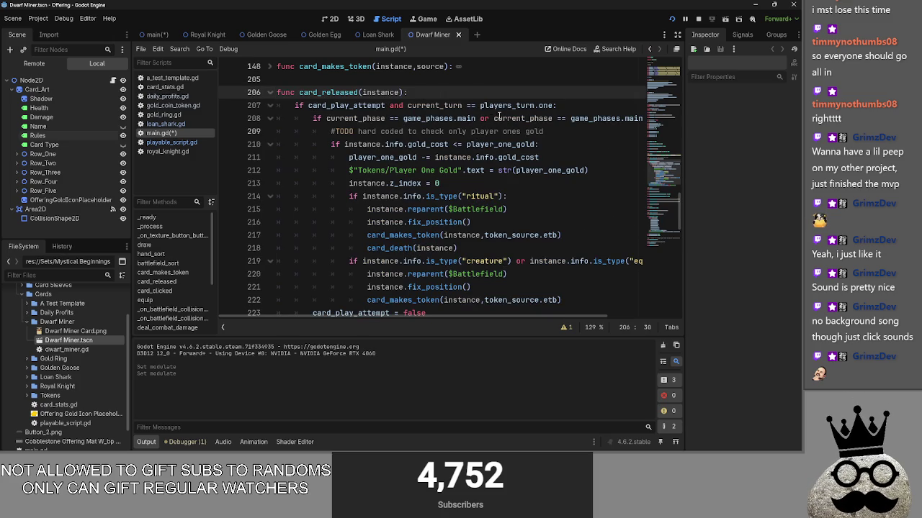
{"action": "scroll", "coordinate": [553, 126], "scroll_direction": "down", "scroll_amount": 1}
{"action": "scroll", "coordinate": [556, 130], "scroll_direction": "up", "scroll_amount": 1}
{"action": "scroll", "coordinate": [265, 96], "scroll_direction": "down", "scroll_amount": 2}
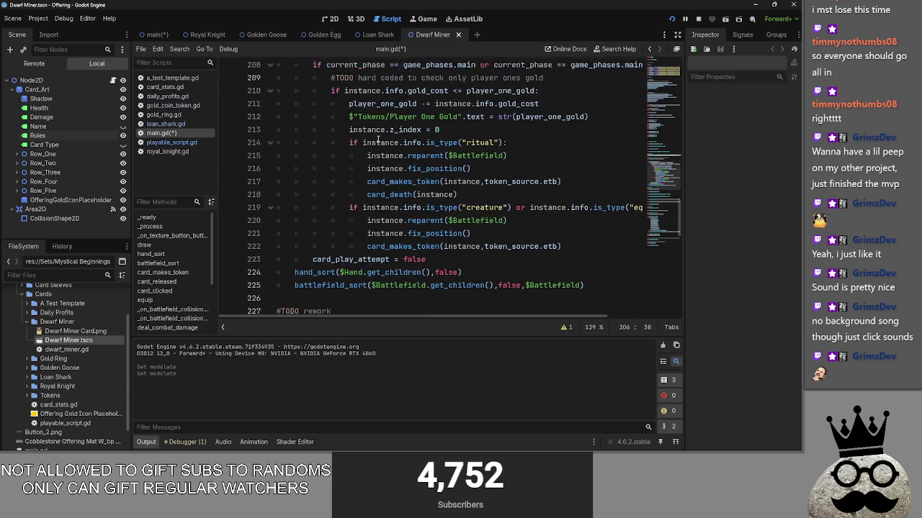
{"action": "scroll", "coordinate": [448, 215], "scroll_direction": "up", "scroll_amount": 2}
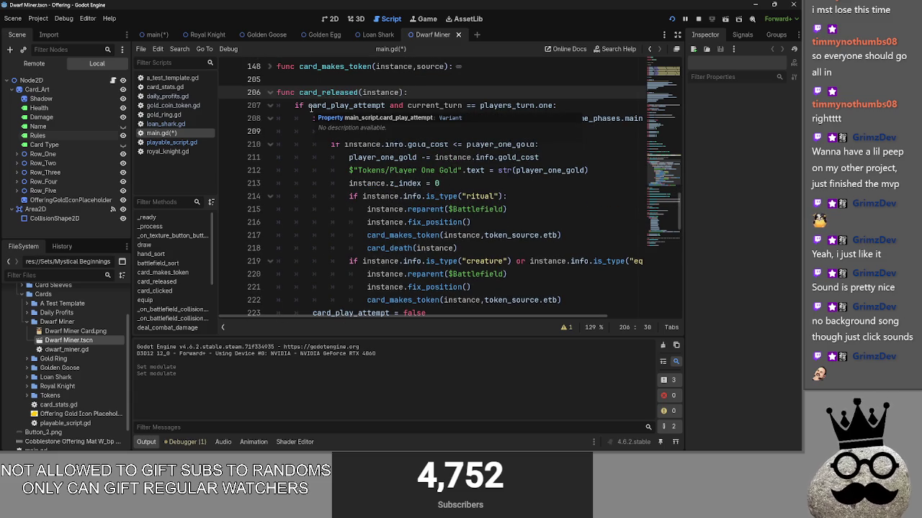
{"action": "scroll", "coordinate": [461, 159], "scroll_direction": "down", "scroll_amount": 1}
{"action": "scroll", "coordinate": [470, 162], "scroll_direction": "up", "scroll_amount": 1}
{"action": "scroll", "coordinate": [471, 162], "scroll_direction": "down", "scroll_amount": 2}
{"action": "scroll", "coordinate": [600, 259], "scroll_direction": "up", "scroll_amount": 1}
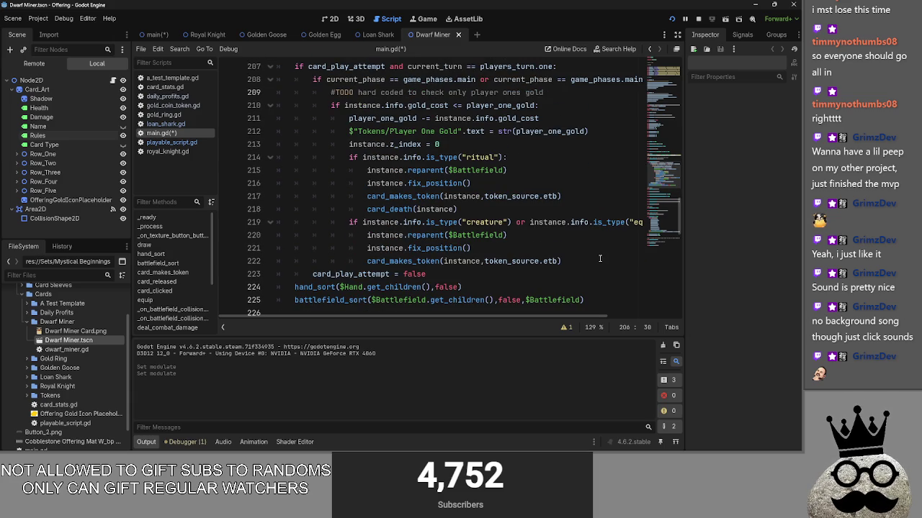
{"action": "scroll", "coordinate": [600, 259], "scroll_direction": "up", "scroll_amount": 3}
{"action": "scroll", "coordinate": [600, 259], "scroll_direction": "down", "scroll_amount": 3}
{"action": "left_click_drag", "start_coordinate": [609, 300], "coordinate": [467, 170]}
{"action": "left_click_drag", "start_coordinate": [393, 126], "coordinate": [447, 61]}
{"action": "left_click", "coordinate": [447, 93]}
{"action": "mouse_move", "coordinate": [294, 106]}
{"action": "left_mouse_down"}
{"action": "mouse_move", "coordinate": [540, 158]}
{"action": "mouse_move", "coordinate": [547, 178]}
{"action": "left_mouse_up"}
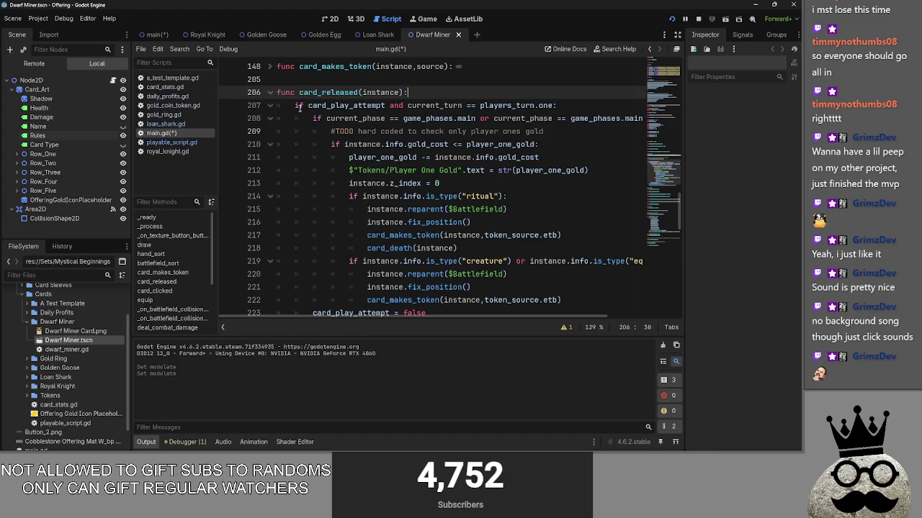
{"action": "double_click", "coordinate": [346, 105]}
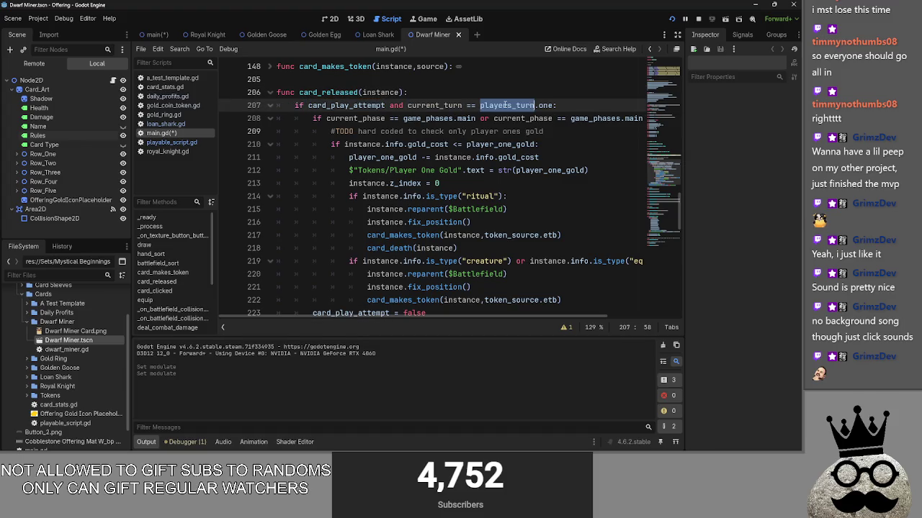
{"action": "key", "text": "Up"}
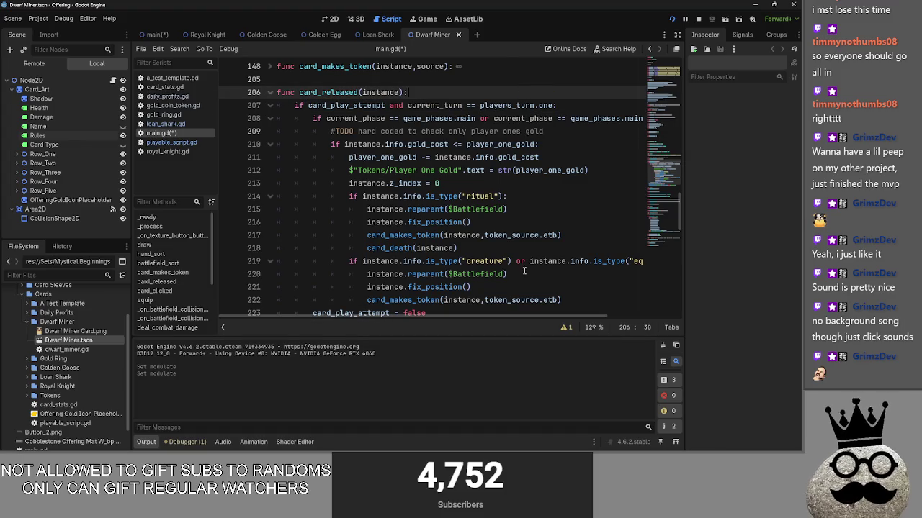
{"action": "left_click", "coordinate": [576, 127]}
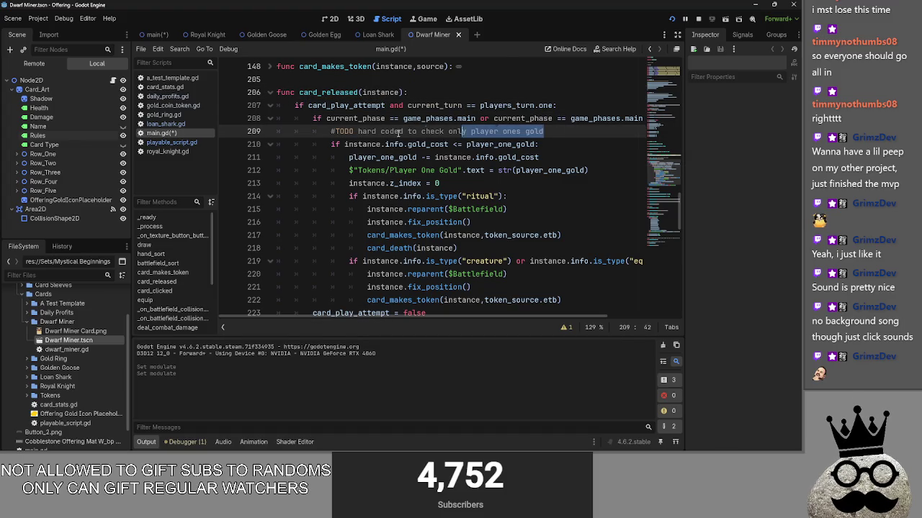
{"action": "mouse_move", "coordinate": [551, 133]}
{"action": "left_mouse_down"}
{"action": "mouse_move", "coordinate": [339, 132]}
{"action": "mouse_move", "coordinate": [546, 132]}
{"action": "mouse_move", "coordinate": [461, 133]}
{"action": "left_mouse_up"}
{"action": "mouse_move", "coordinate": [399, 134]}
{"action": "left_mouse_down"}
{"action": "mouse_move", "coordinate": [328, 132]}
{"action": "mouse_move", "coordinate": [547, 132]}
{"action": "left_mouse_up"}
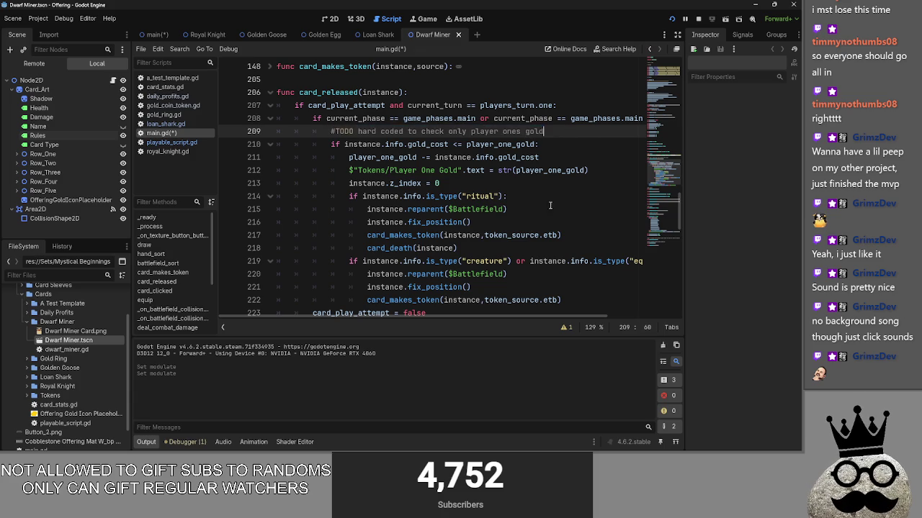
{"action": "scroll", "coordinate": [535, 206], "scroll_direction": "down", "scroll_amount": 2}
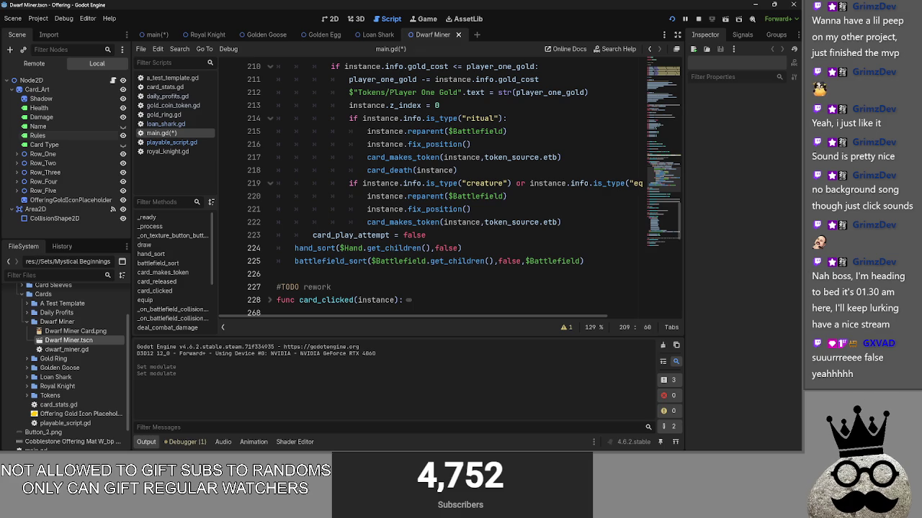
{"action": "scroll", "coordinate": [517, 279], "scroll_direction": "up", "scroll_amount": 2}
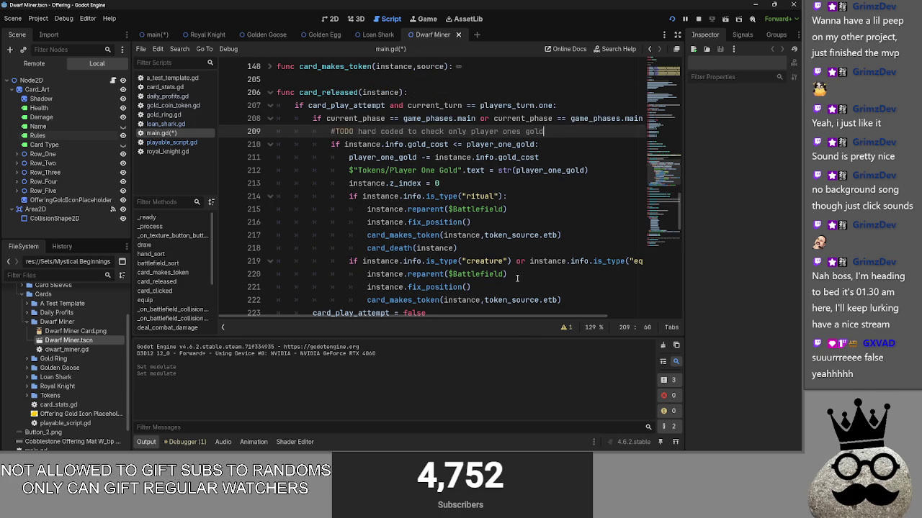
{"action": "scroll", "coordinate": [517, 278], "scroll_direction": "down", "scroll_amount": 1}
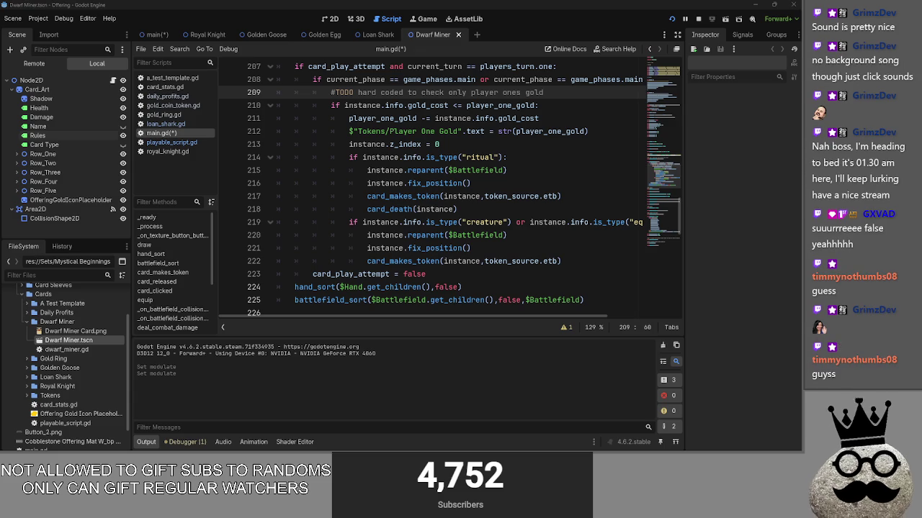
{"action": "scroll", "coordinate": [580, 201], "scroll_direction": "up", "scroll_amount": 3}
{"action": "scroll", "coordinate": [580, 201], "scroll_direction": "down", "scroll_amount": 2}
{"action": "scroll", "coordinate": [581, 200], "scroll_direction": "down", "scroll_amount": 3}
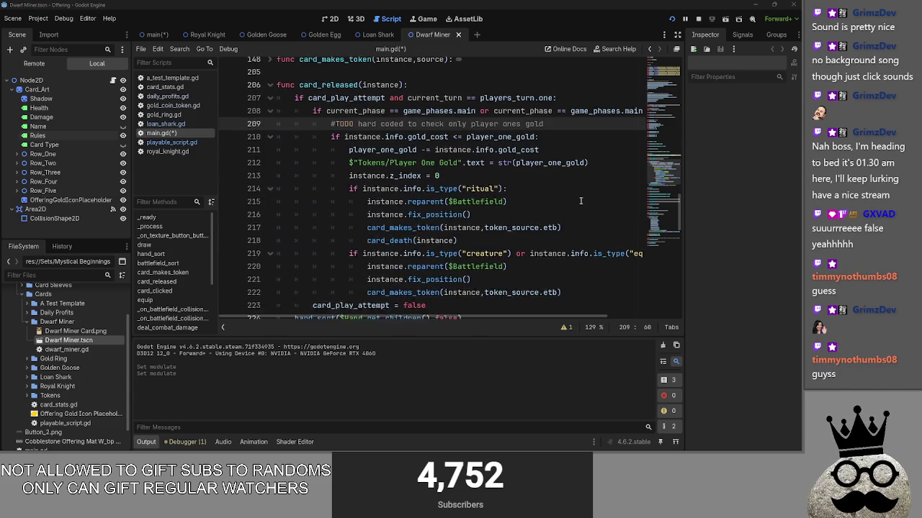
{"action": "scroll", "coordinate": [527, 227], "scroll_direction": "up", "scroll_amount": 2}
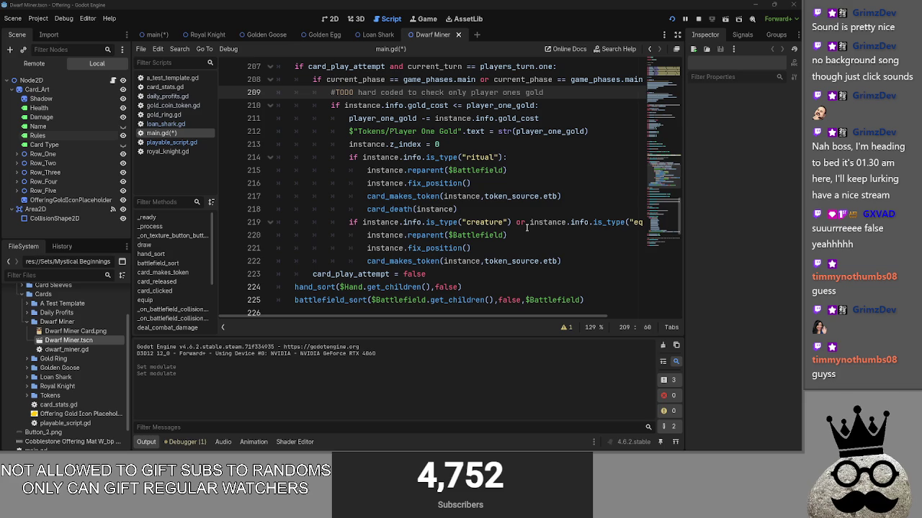
{"action": "key", "text": "alt+Tab"}
{"action": "key", "text": "alt+Tab"}
{"action": "key", "text": "alt+Tab"}
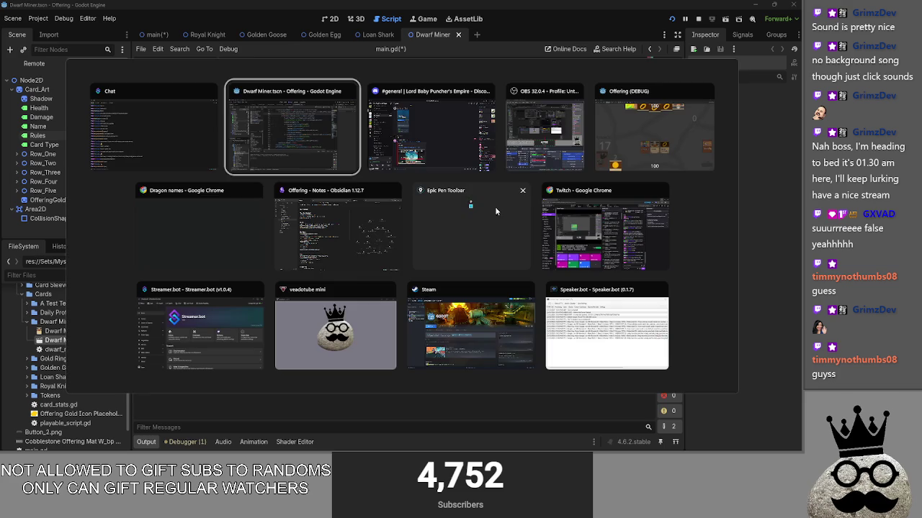
{"action": "left_click", "coordinate": [248, 162]}
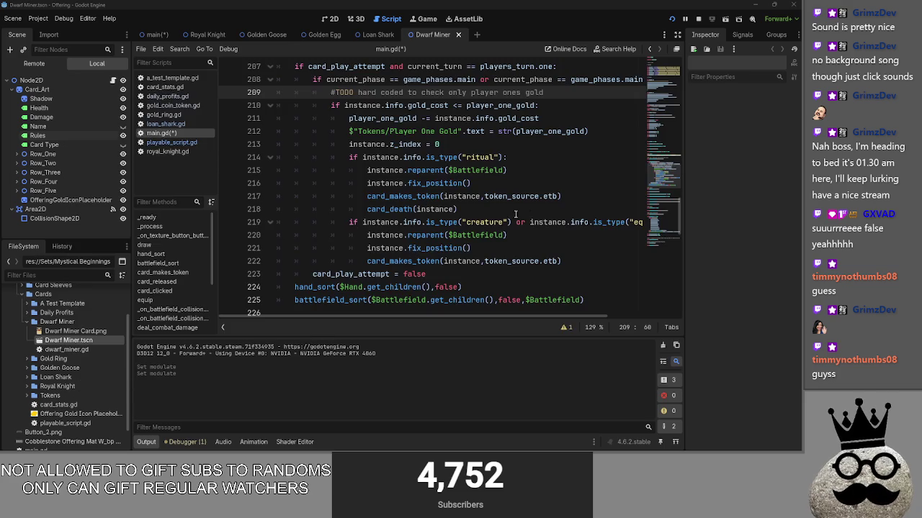
{"action": "left_click", "coordinate": [560, 147]}
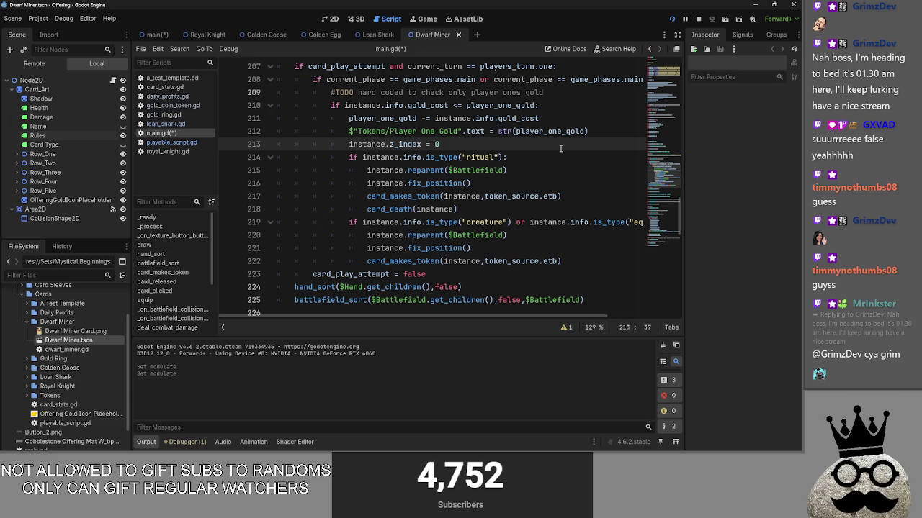
{"action": "scroll", "coordinate": [560, 149], "scroll_direction": "up", "scroll_amount": 1}
{"action": "scroll", "coordinate": [560, 148], "scroll_direction": "up", "scroll_amount": 3}
{"action": "left_click", "coordinate": [550, 158]}
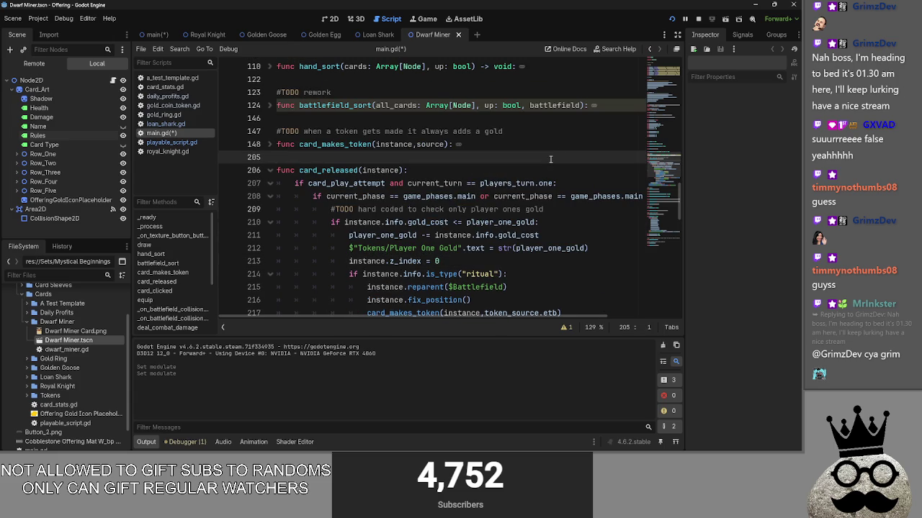
{"action": "scroll", "coordinate": [551, 159], "scroll_direction": "down", "scroll_amount": 3}
{"action": "scroll", "coordinate": [551, 158], "scroll_direction": "up", "scroll_amount": 2}
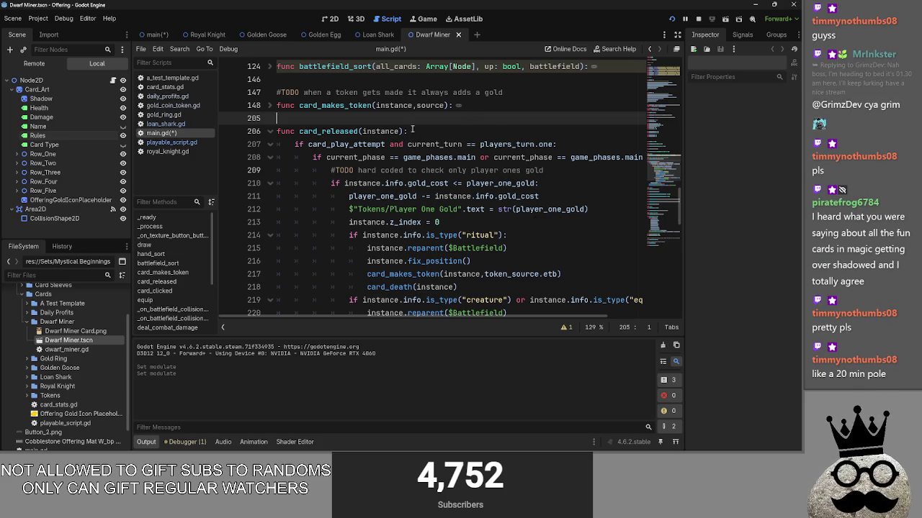
{"action": "scroll", "coordinate": [450, 209], "scroll_direction": "down", "scroll_amount": 3}
{"action": "left_click", "coordinate": [591, 252]}
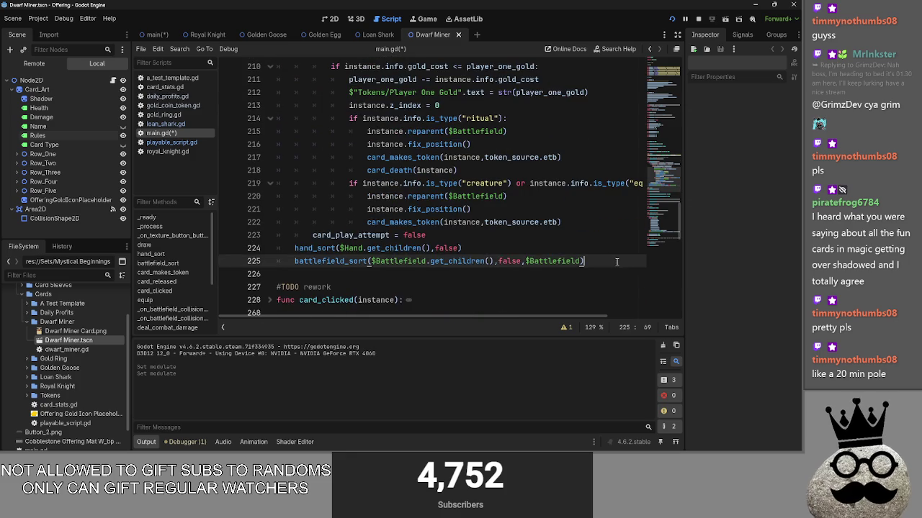
{"action": "scroll", "coordinate": [591, 259], "scroll_direction": "up", "scroll_amount": 2}
{"action": "left_click", "coordinate": [561, 105]}
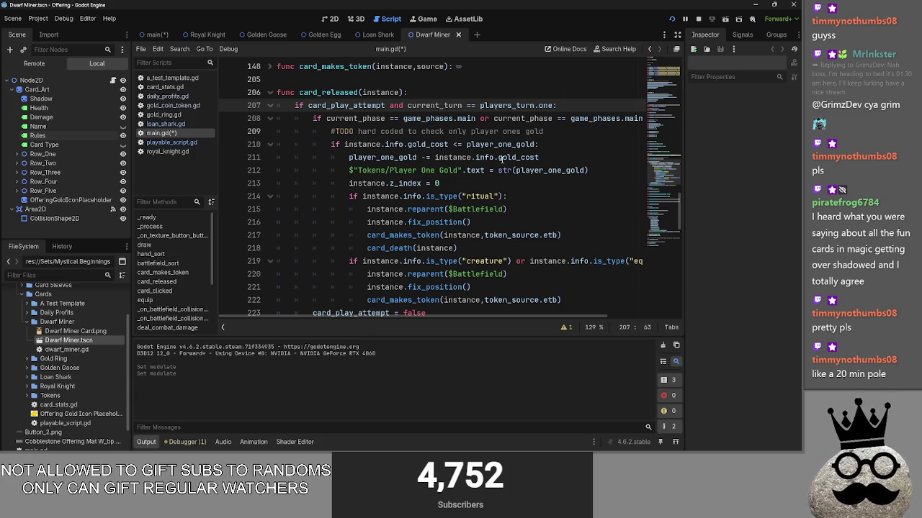
{"action": "scroll", "coordinate": [499, 158], "scroll_direction": "down", "scroll_amount": 1}
{"action": "scroll", "coordinate": [607, 294], "scroll_direction": "up", "scroll_amount": 1}
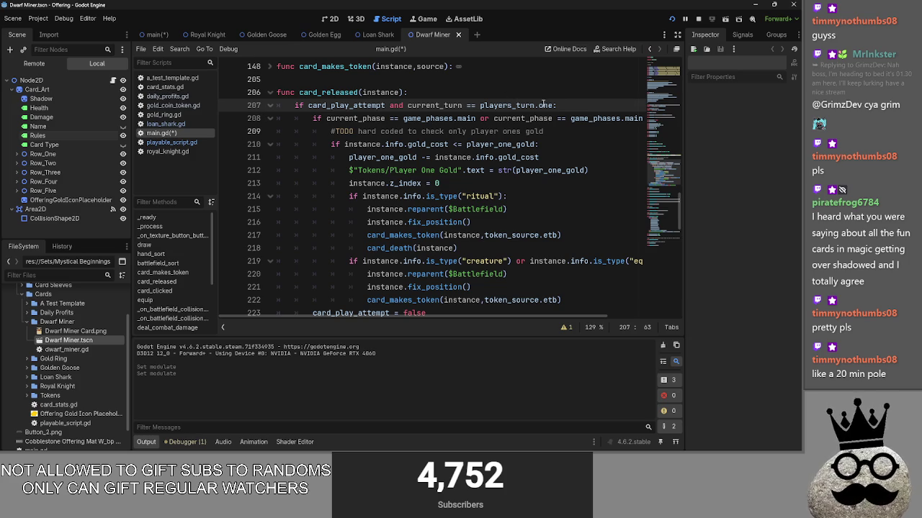
{"action": "key", "text": "Up"}
{"action": "key", "text": "Down"}
{"action": "key", "text": "Up"}
{"action": "key", "text": "Down"}
{"action": "key", "text": "Up"}
{"action": "key", "text": "Down"}
{"action": "key", "text": "Up"}
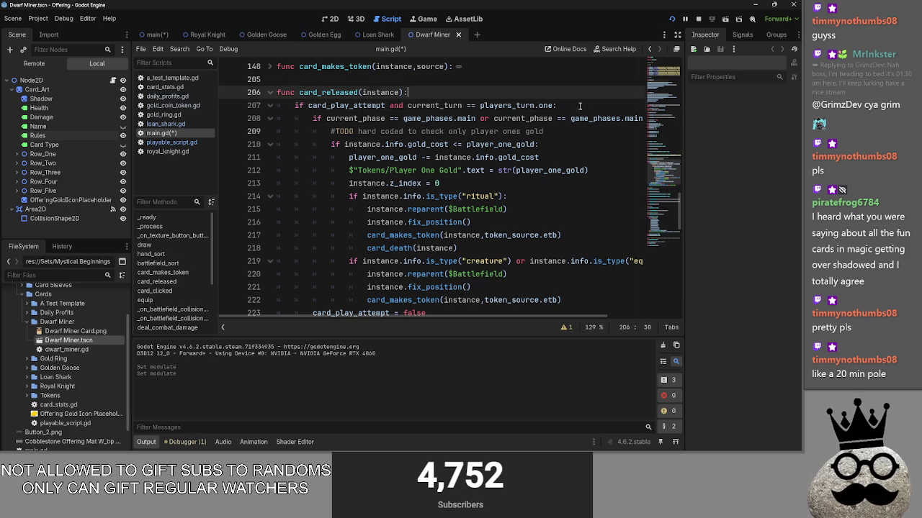
Step: Review the current_turn versus players_turn check on line 207, then run the project
{"action": "key", "text": "Down"}
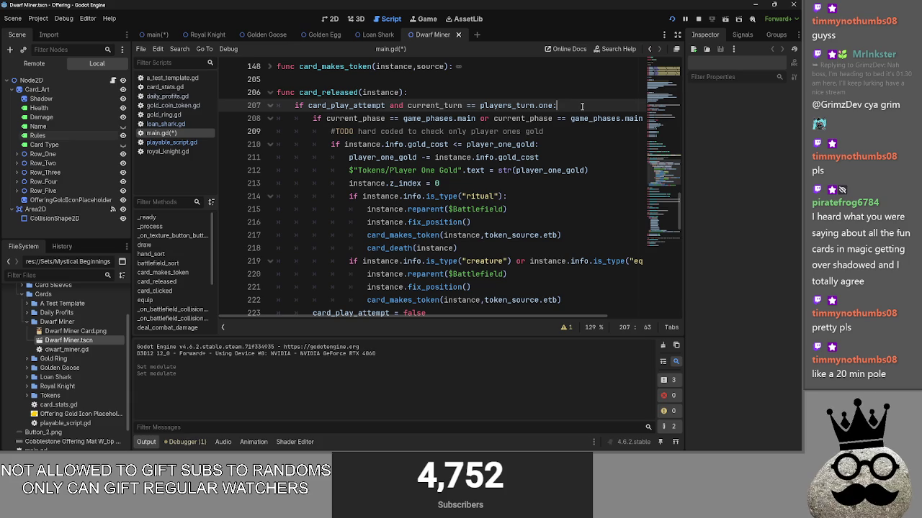
{"action": "left_click_drag", "start_coordinate": [582, 105], "coordinate": [475, 106]}
{"action": "double_click", "coordinate": [435, 105]}
{"action": "double_click", "coordinate": [531, 105]}
{"action": "left_click", "coordinate": [581, 106]}
{"action": "key", "text": "Down"}
{"action": "key", "text": "Up"}
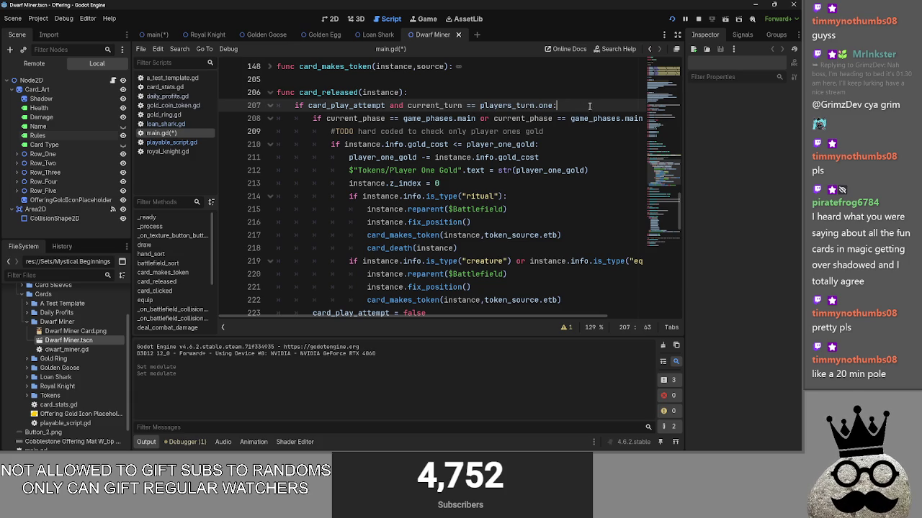
{"action": "left_click", "coordinate": [672, 19]}
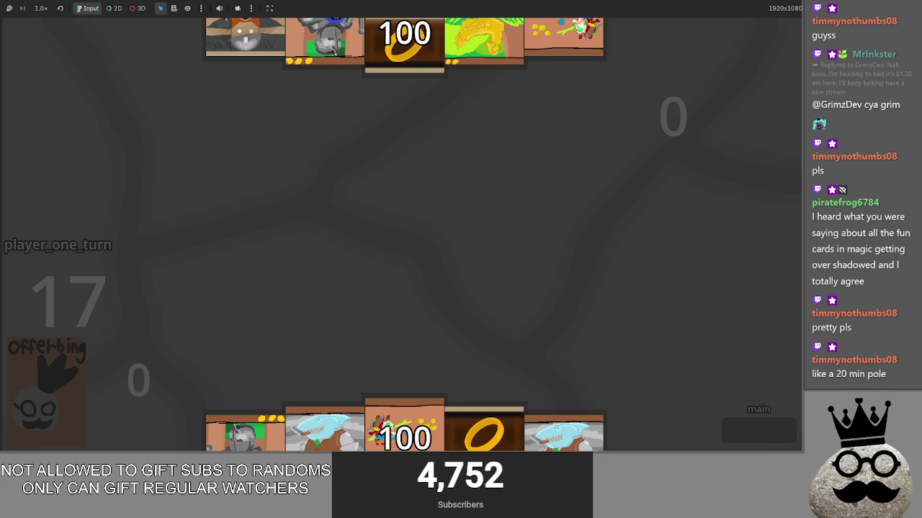
Step: Play a card, the dwarf, the shark and a ring onto the battlefield, then stop with F8
{"action": "left_click", "coordinate": [374, 411]}
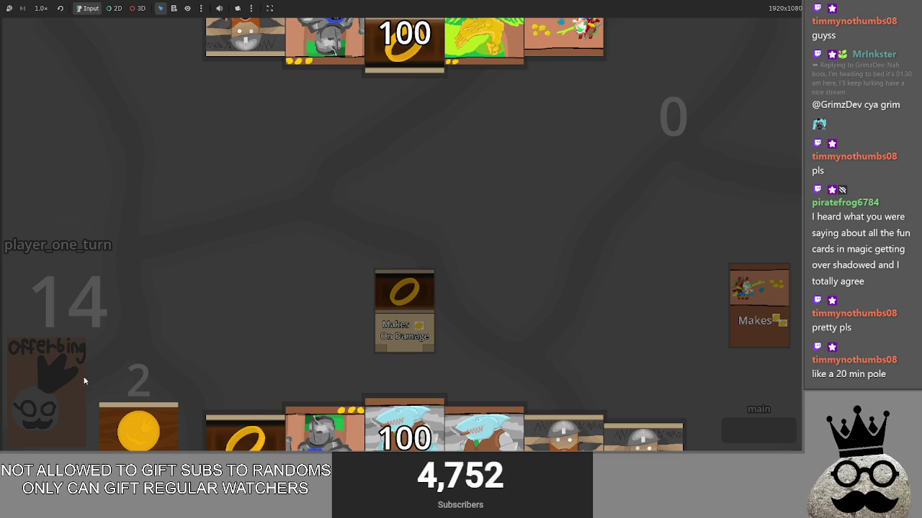
{"action": "left_click", "coordinate": [506, 431]}
{"action": "left_click", "coordinate": [506, 431]}
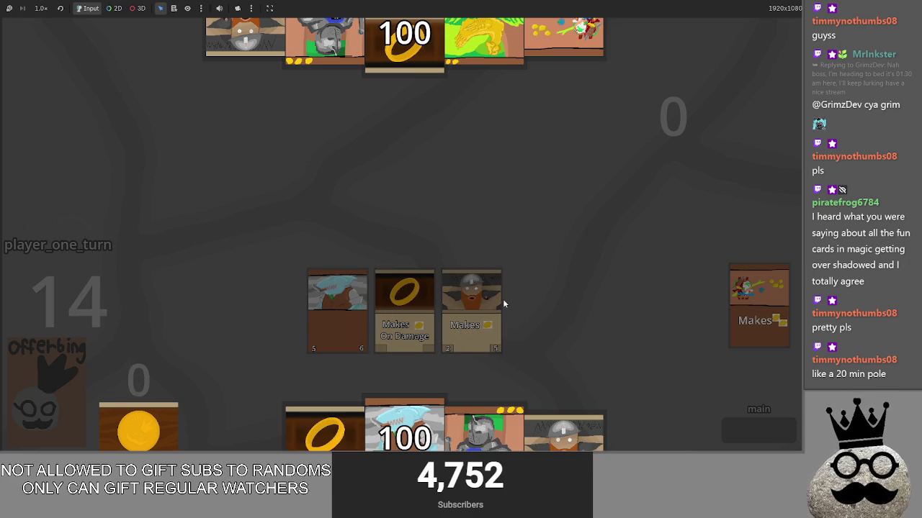
{"action": "left_click", "coordinate": [288, 411]}
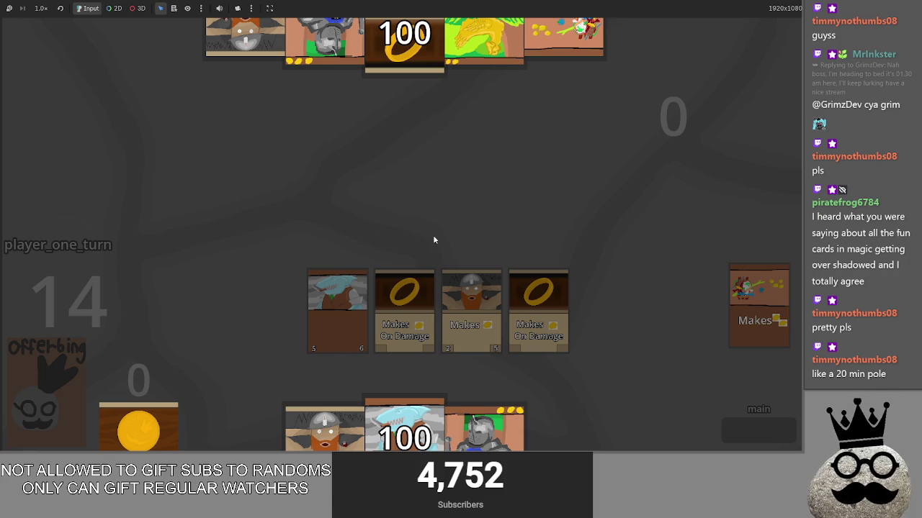
{"action": "key", "text": "F8"}
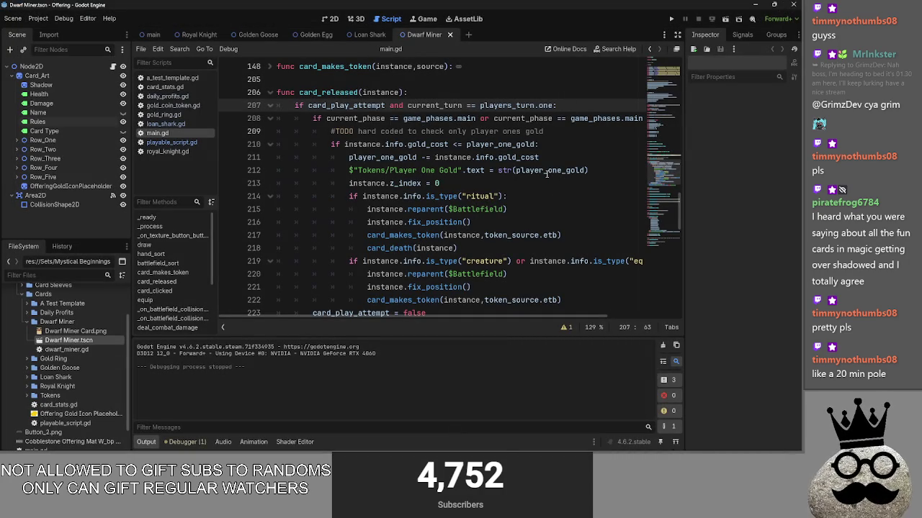
{"action": "scroll", "coordinate": [567, 121], "scroll_direction": "up", "scroll_amount": 3}
{"action": "scroll", "coordinate": [566, 144], "scroll_direction": "up", "scroll_amount": 3}
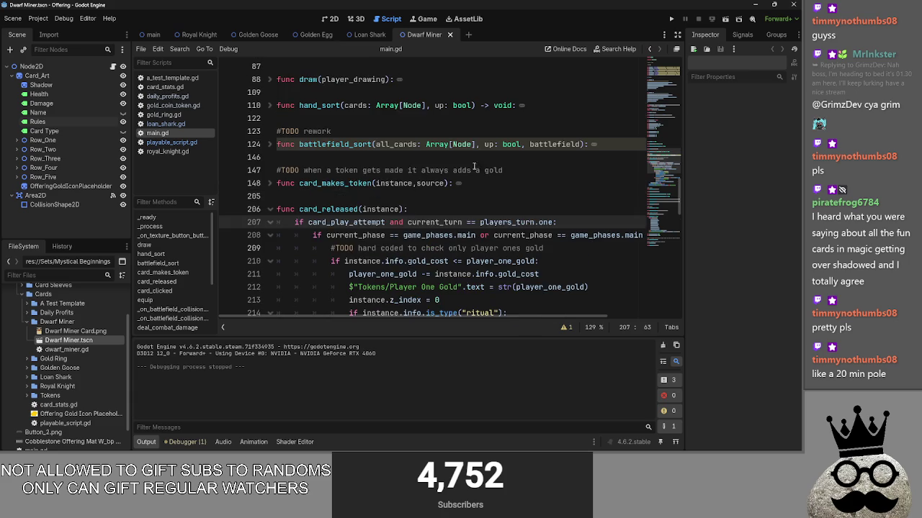
{"action": "key", "text": "Up"}
{"action": "scroll", "coordinate": [565, 187], "scroll_direction": "down", "scroll_amount": 3}
{"action": "key", "text": "Down"}
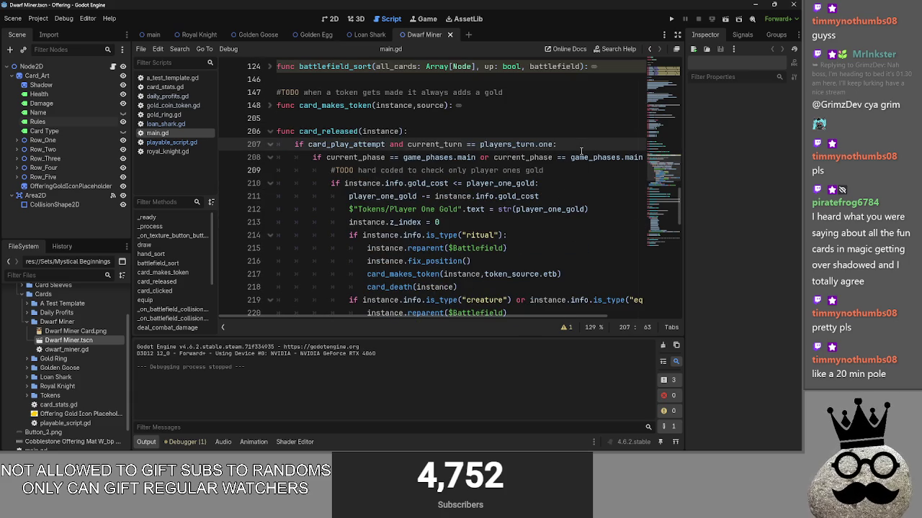
{"action": "left_click", "coordinate": [605, 167]}
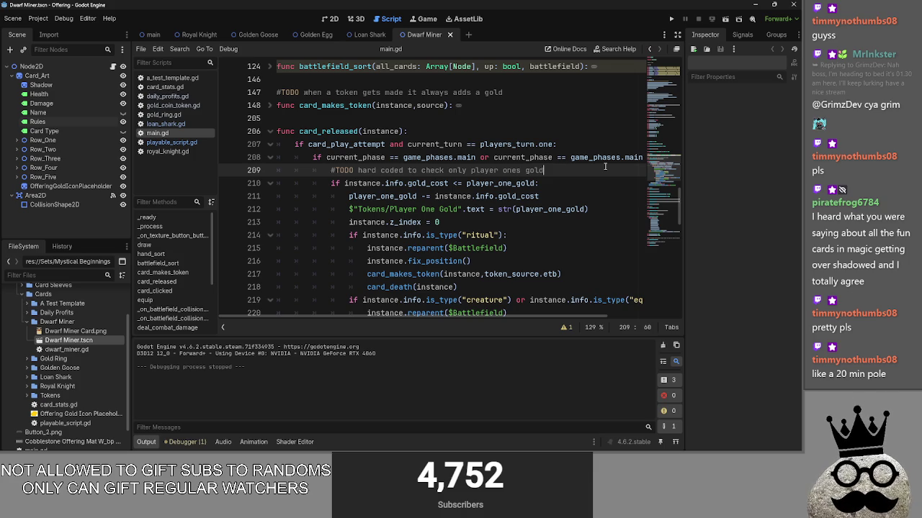
{"action": "scroll", "coordinate": [559, 251], "scroll_direction": "down", "scroll_amount": 1}
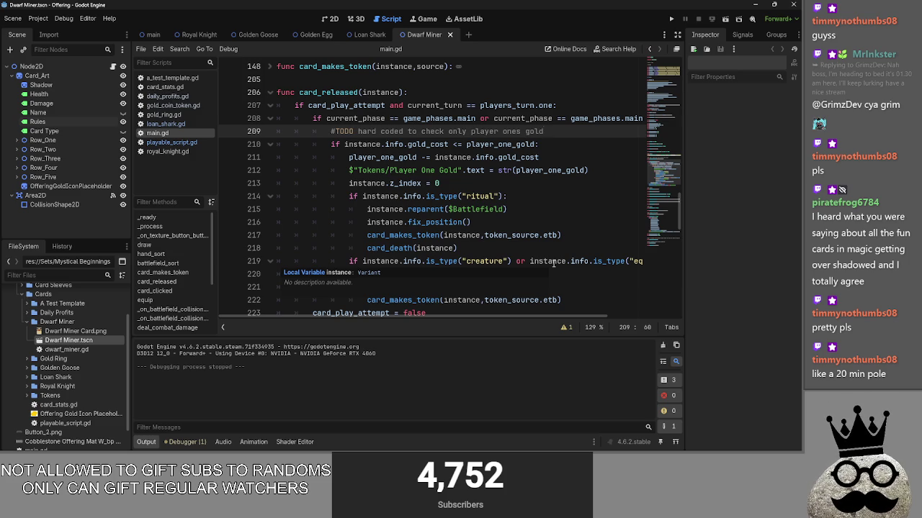
{"action": "scroll", "coordinate": [461, 237], "scroll_direction": "up", "scroll_amount": 20}
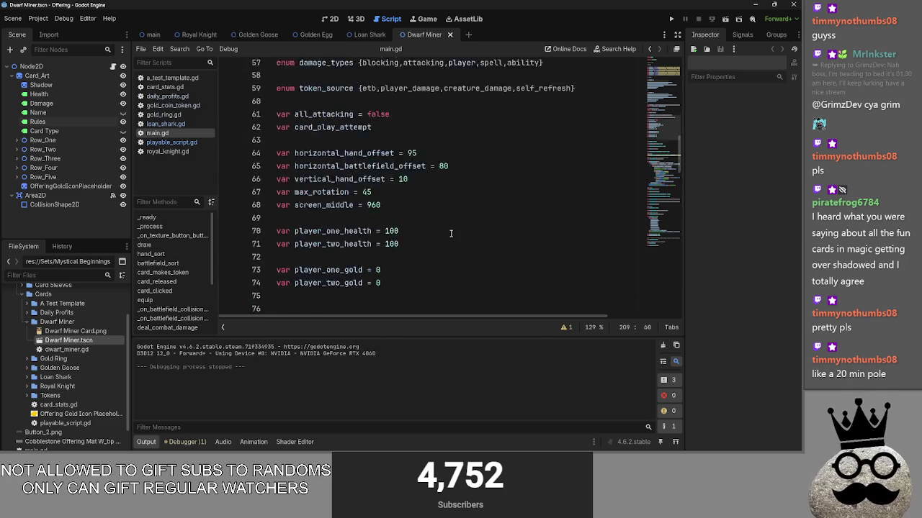
{"action": "scroll", "coordinate": [451, 234], "scroll_direction": "up", "scroll_amount": 10}
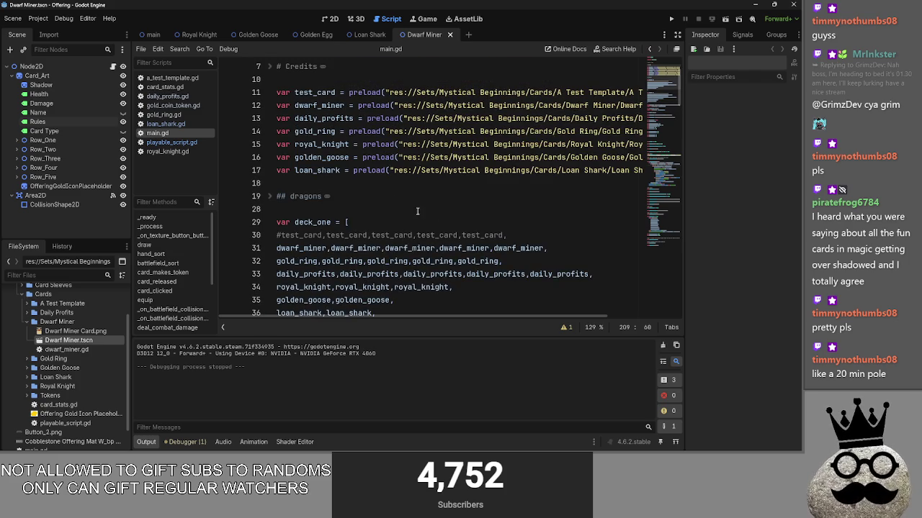
{"action": "left_click", "coordinate": [364, 182]}
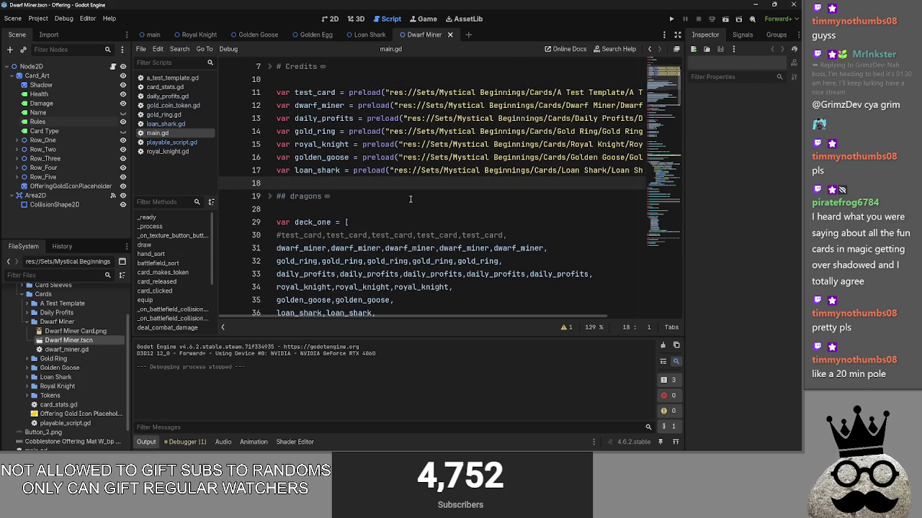
{"action": "scroll", "coordinate": [411, 200], "scroll_direction": "down", "scroll_amount": 10}
{"action": "scroll", "coordinate": [410, 200], "scroll_direction": "down", "scroll_amount": 15}
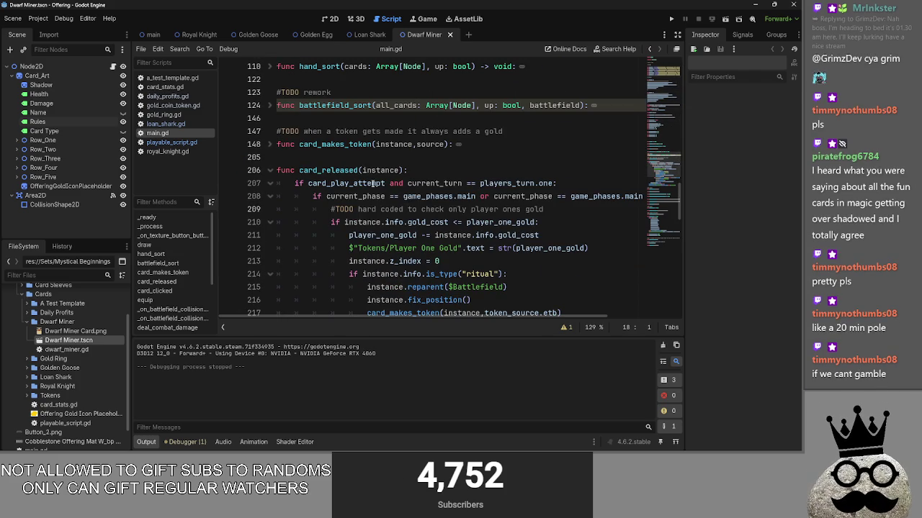
{"action": "left_click", "coordinate": [270, 107]}
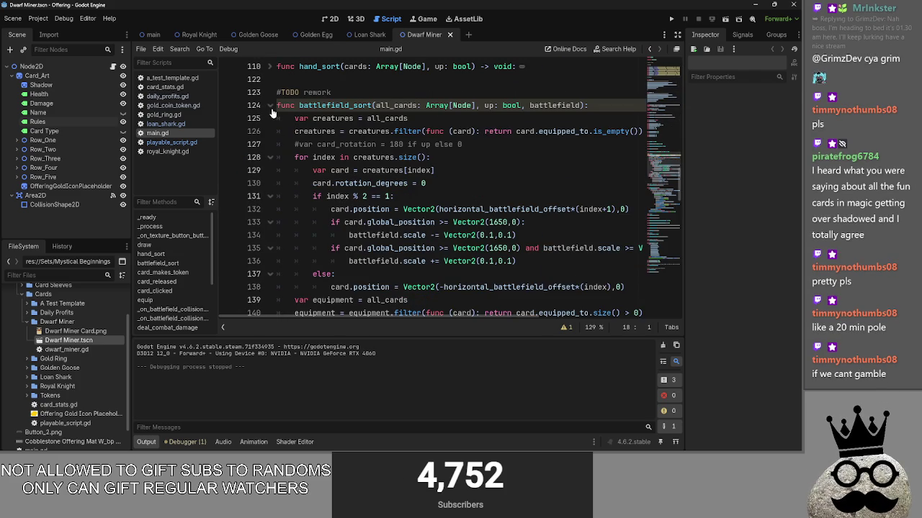
{"action": "left_click", "coordinate": [271, 107]}
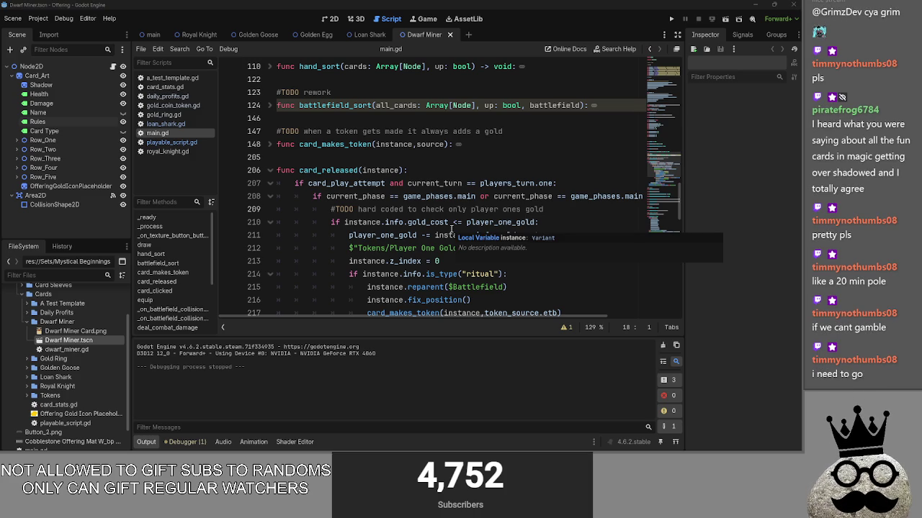
{"action": "left_click", "coordinate": [465, 157]}
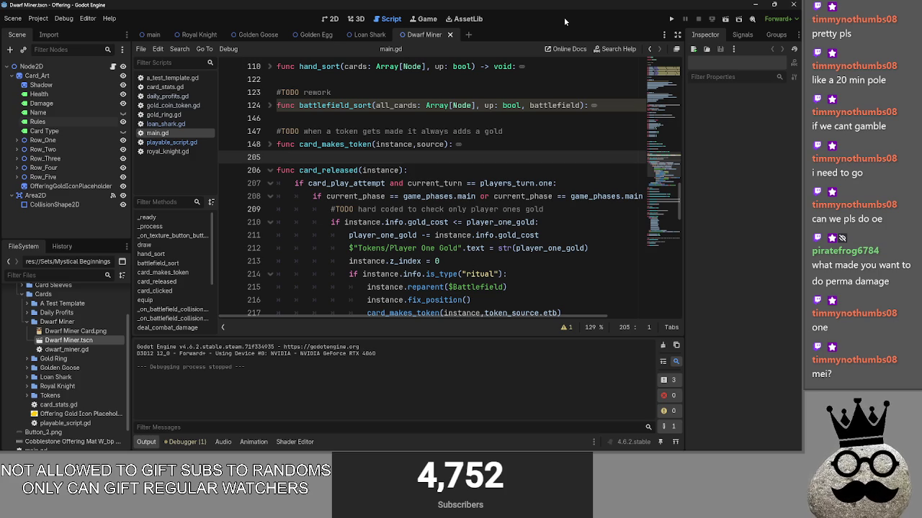
Step: Go to the TODO comment on line 147, then switch to the 2D Dwarf Miner scene
{"action": "left_click", "coordinate": [548, 130]}
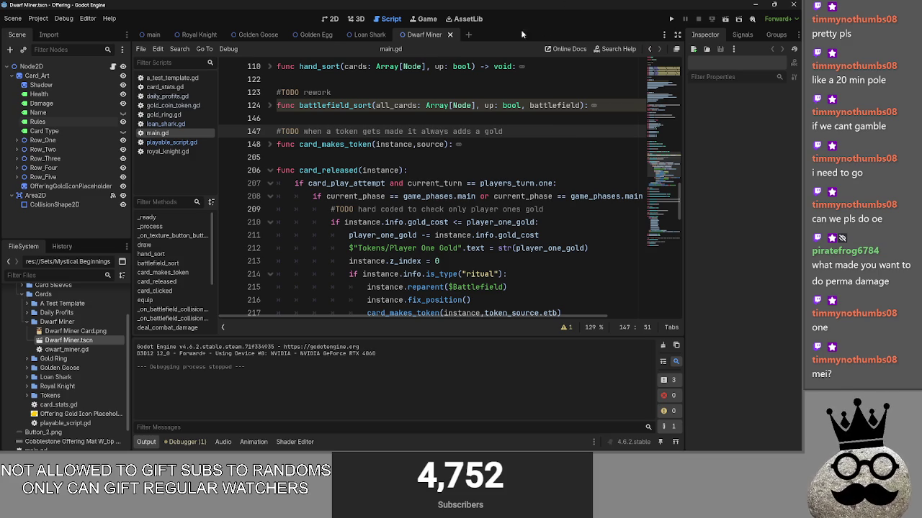
{"action": "left_click", "coordinate": [330, 19]}
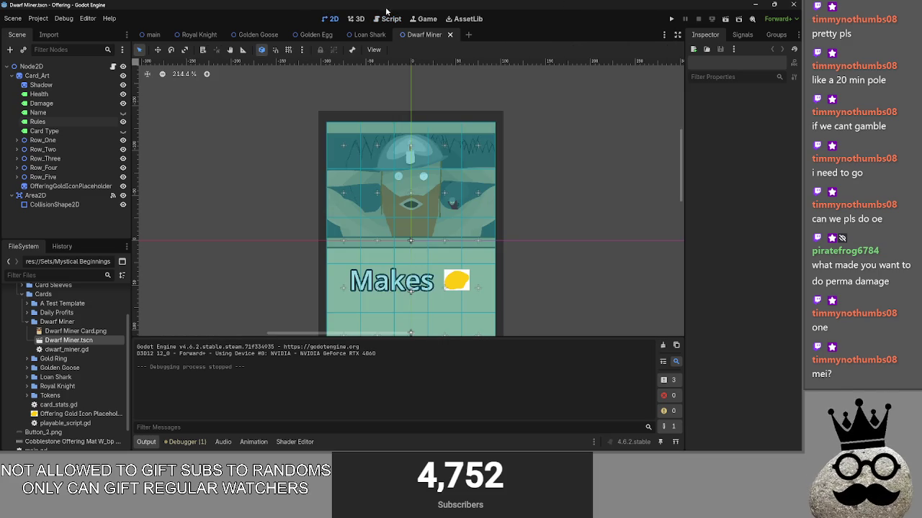
Step: Back in main.gd, inspect card_makes_token and select the line 207 turn check
{"action": "left_click", "coordinate": [388, 18]}
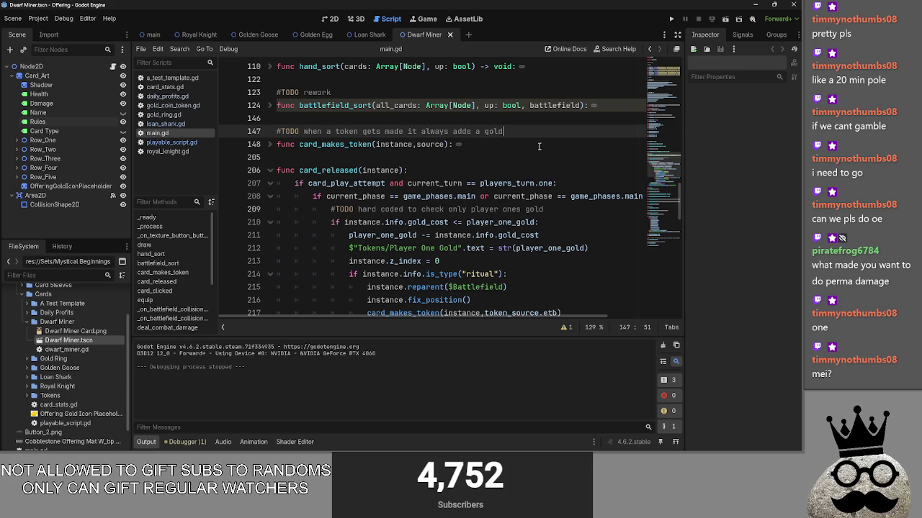
{"action": "key", "text": "Down"}
{"action": "left_click", "coordinate": [271, 146]}
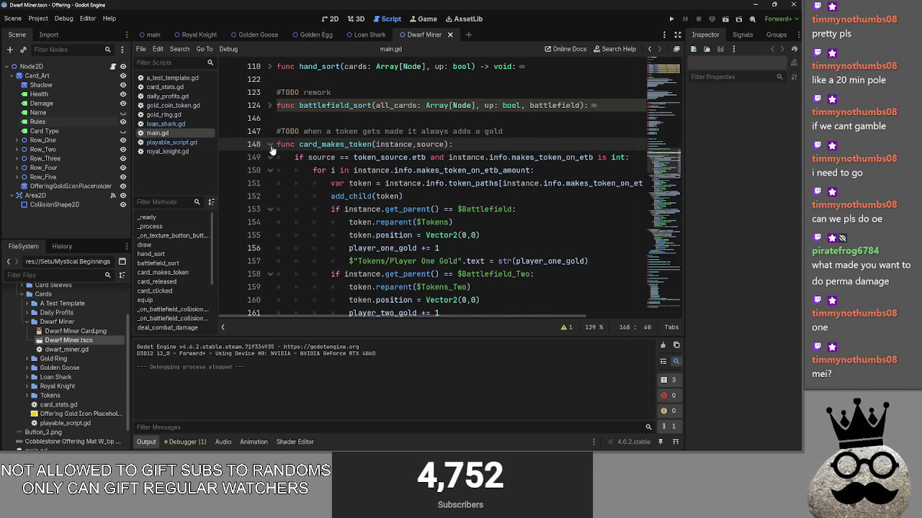
{"action": "left_click", "coordinate": [271, 146]}
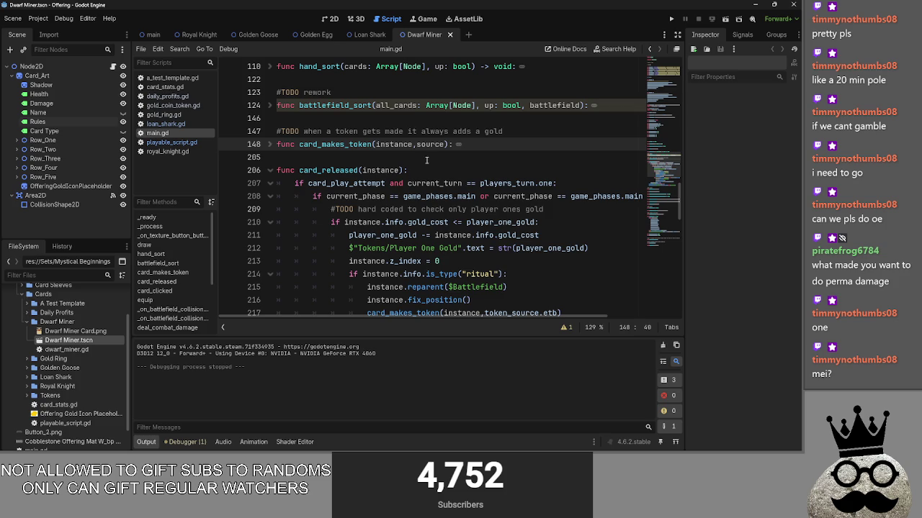
{"action": "scroll", "coordinate": [432, 158], "scroll_direction": "down", "scroll_amount": 2}
{"action": "left_click", "coordinate": [558, 105]}
{"action": "key", "text": "shift+Home"}
{"action": "left_click", "coordinate": [570, 105]}
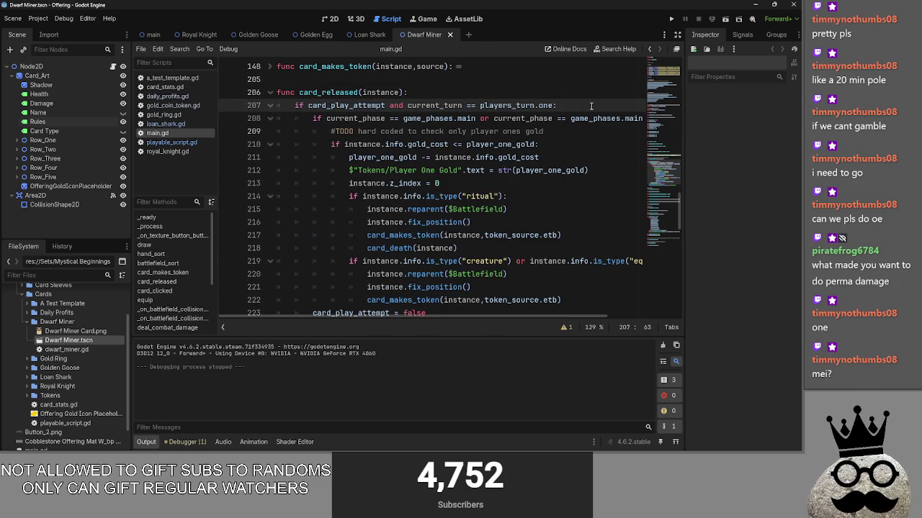
{"action": "key", "text": "ctrl+shift+Left"}
{"action": "key", "text": "shift+Home"}
{"action": "left_click", "coordinate": [573, 92]}
Step: Relaunch the card game with F5 and return to the editor
{"action": "key", "text": "alt+Tab"}
{"action": "key", "text": "alt+Tab"}
{"action": "key", "text": "alt+Tab"}
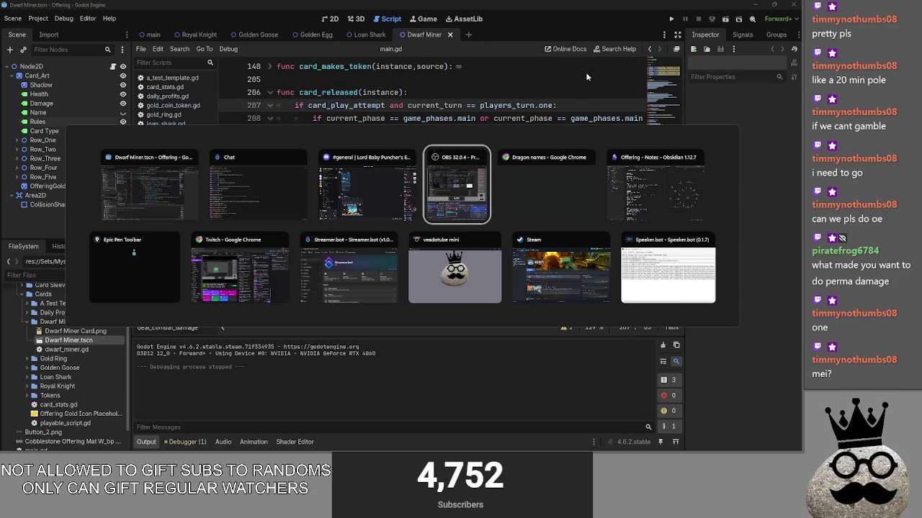
{"action": "key", "text": "Escape"}
{"action": "key", "text": "F5"}
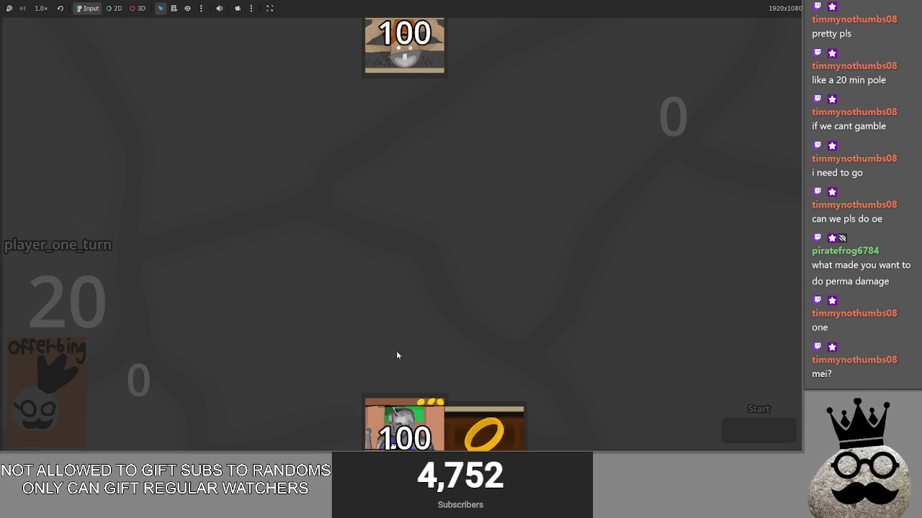
{"action": "key", "text": "alt+Tab"}
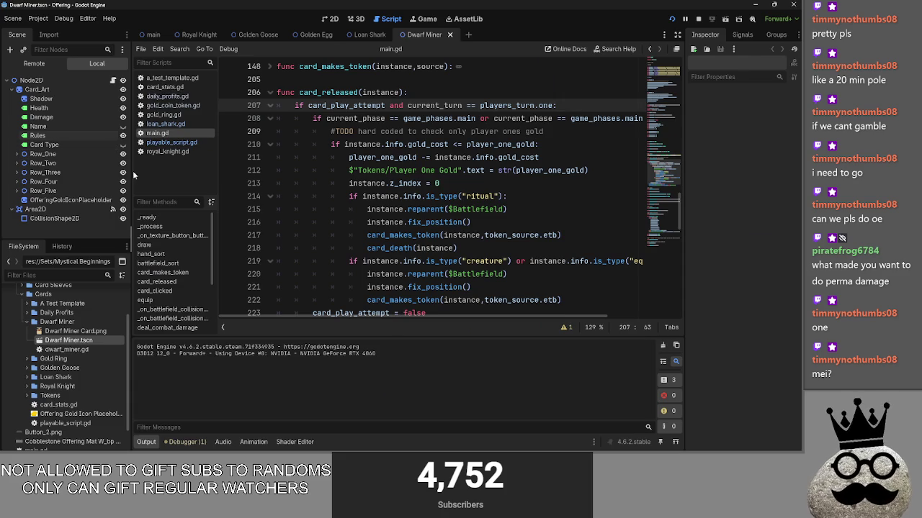
Step: Hide the Dark Sheet overlay in the main scene and bring the game window forward
{"action": "left_click", "coordinate": [153, 34]}
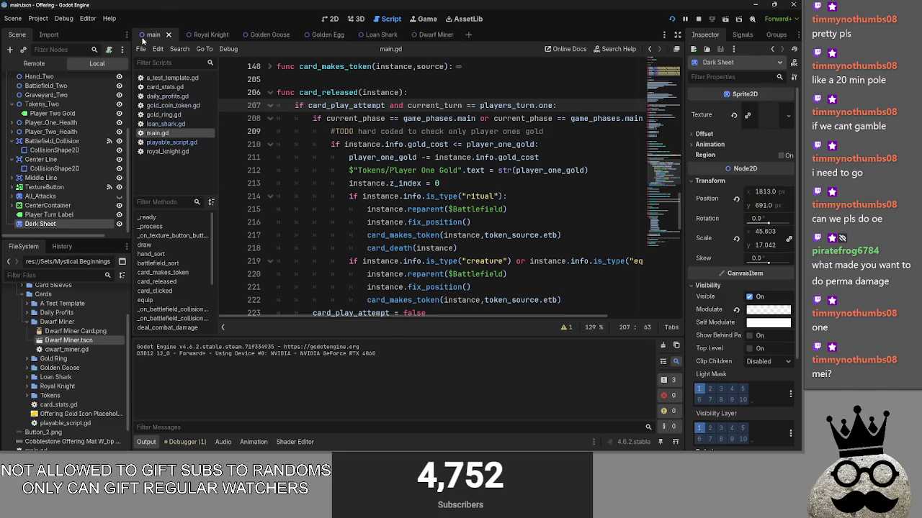
{"action": "left_click", "coordinate": [119, 224]}
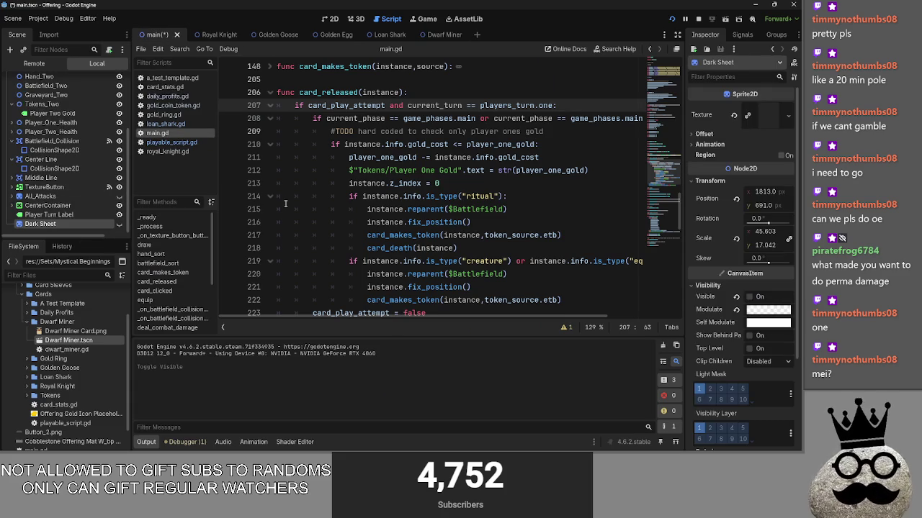
{"action": "key", "text": "alt+Tab"}
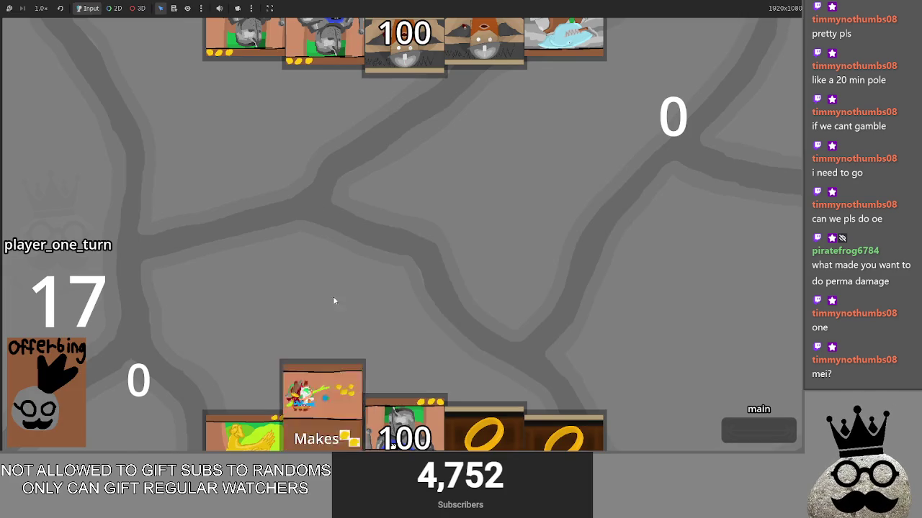
Step: Advance the turn, drag dwarf, shark and chicken onto the battlefield, and sacrifice a card for gold
{"action": "left_click", "coordinate": [73, 378]}
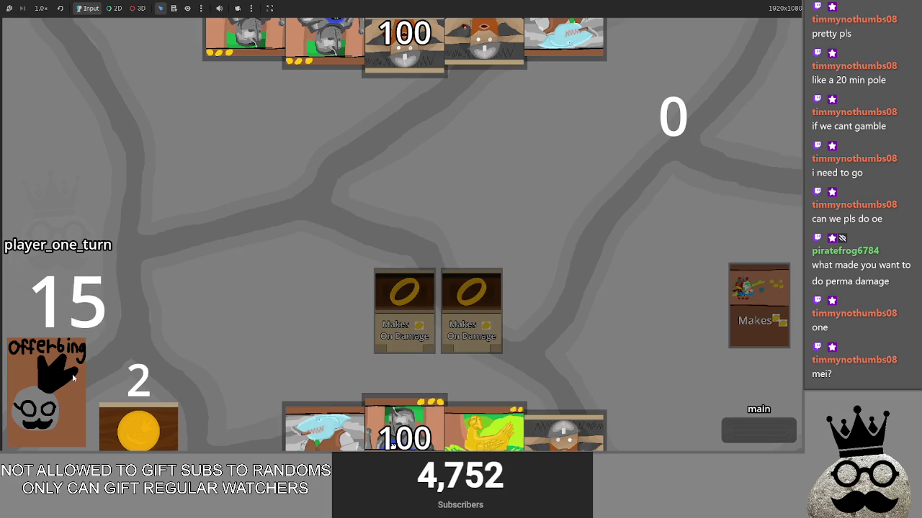
{"action": "left_click", "coordinate": [72, 378]}
{"action": "left_click_drag", "start_coordinate": [565, 432], "coordinate": [568, 254]}
{"action": "left_click_drag", "start_coordinate": [325, 428], "coordinate": [539, 309]}
{"action": "mouse_move", "coordinate": [244, 432]}
{"action": "left_mouse_down"}
{"action": "mouse_move", "coordinate": [362, 249]}
{"action": "mouse_move", "coordinate": [537, 375]}
{"action": "left_mouse_up"}
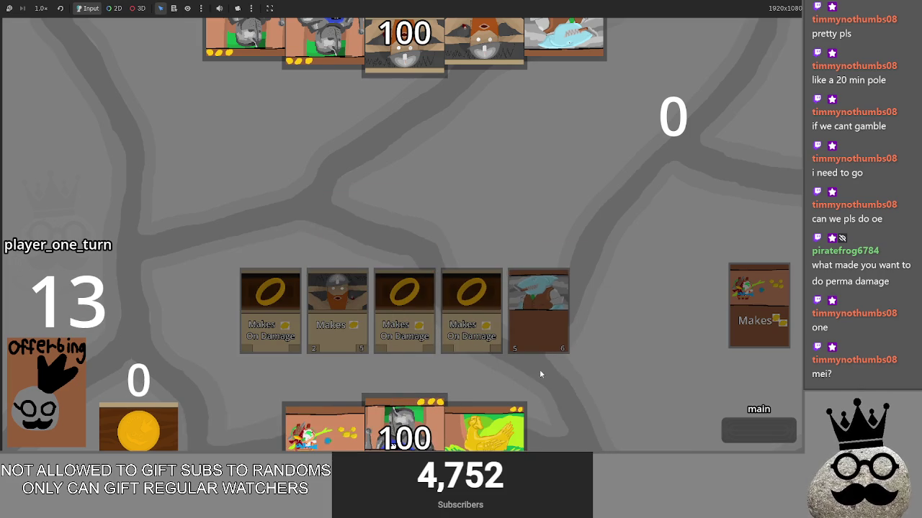
{"action": "left_click_drag", "start_coordinate": [324, 428], "coordinate": [47, 393]}
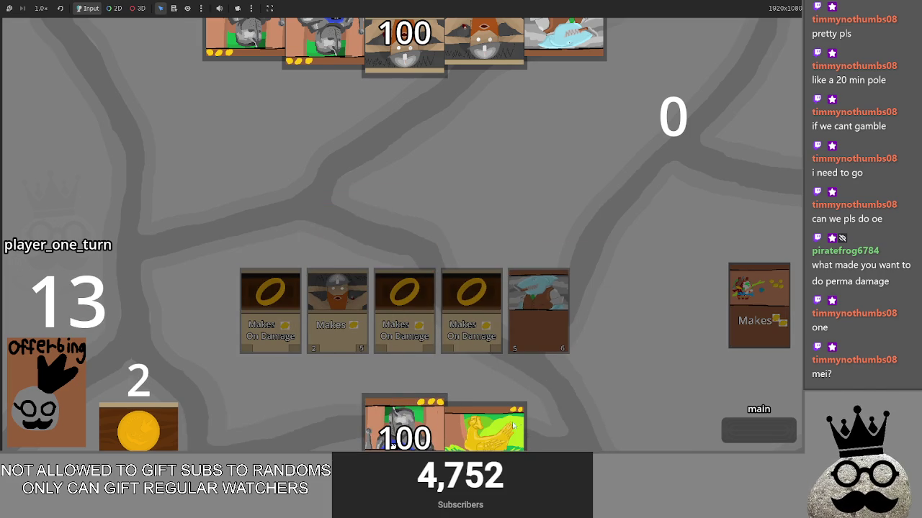
{"action": "left_click_drag", "start_coordinate": [520, 429], "coordinate": [518, 222]}
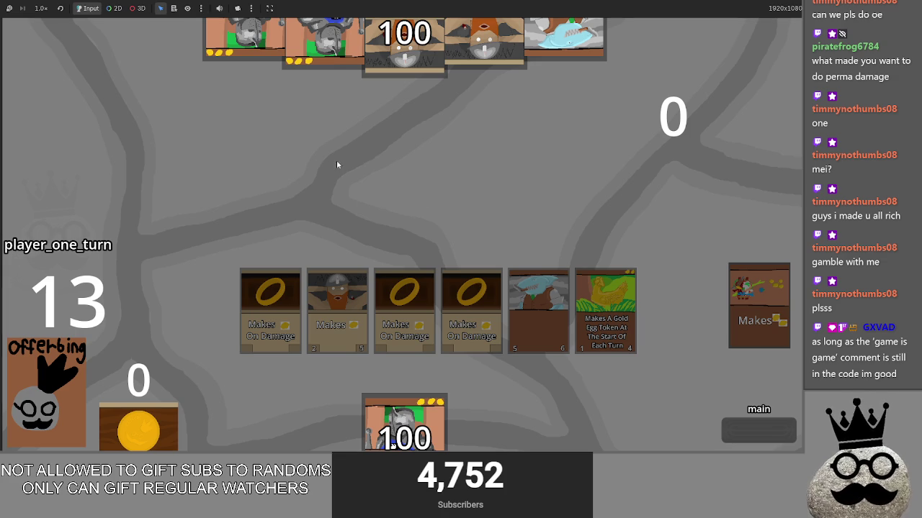
{"action": "key", "text": "alt+Tab"}
{"action": "key", "text": "alt+Tab"}
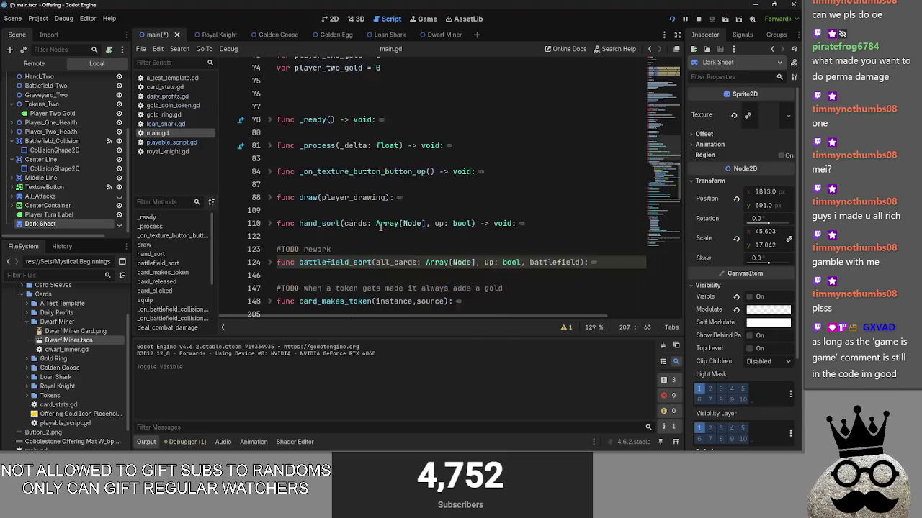
Step: Scroll main.gd to the top and select the '# game is game' comment line
{"action": "scroll", "coordinate": [383, 238], "scroll_direction": "up", "scroll_amount": 15}
{"action": "triple_click", "coordinate": [342, 119]}
{"action": "key", "text": "alt+Tab"}
{"action": "key", "text": "alt+Tab"}
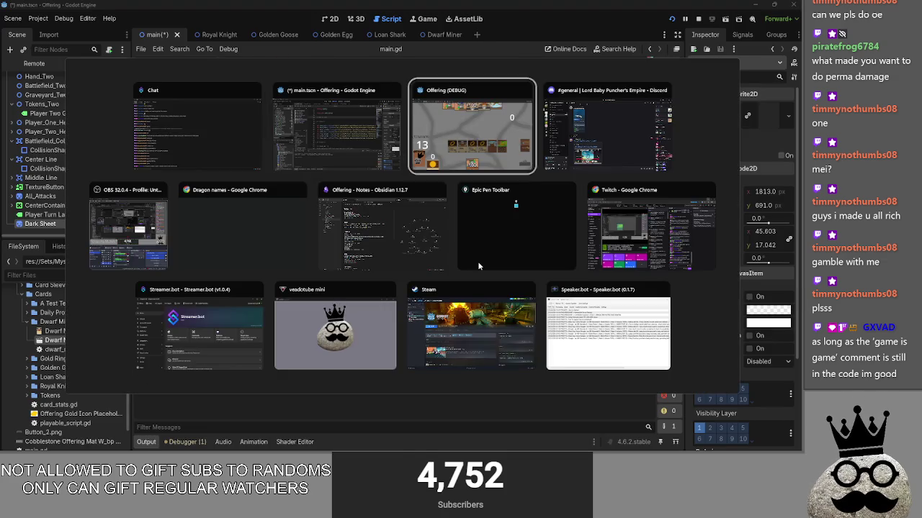
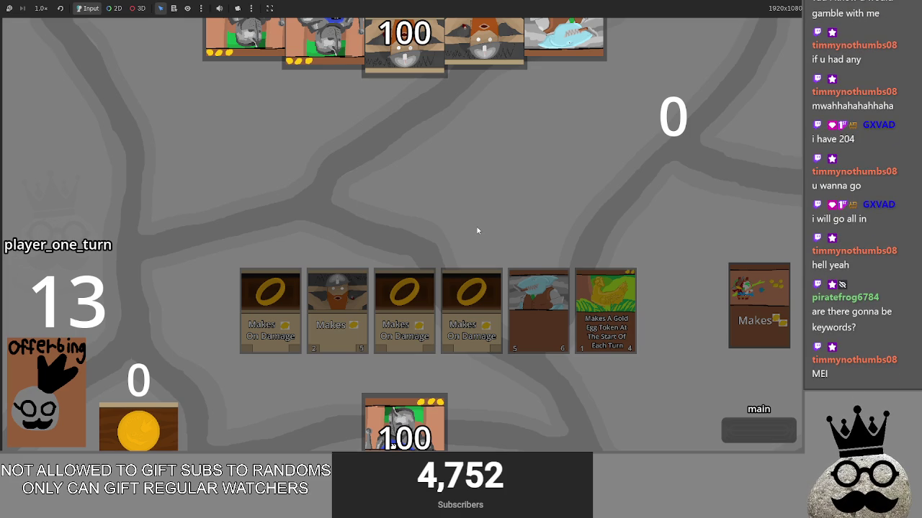
Step: Draw cards, play two dwarf cards and the ARMOR 1 knight onto the board, then stop the game
{"action": "double_click", "coordinate": [59, 400]}
{"action": "left_click_drag", "start_coordinate": [324, 430], "coordinate": [335, 324]}
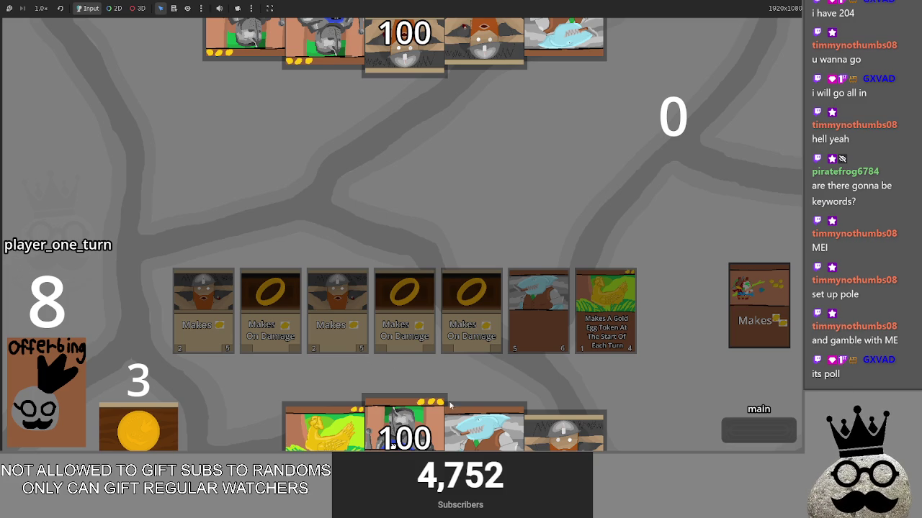
{"action": "left_click", "coordinate": [411, 419]}
{"action": "mouse_move", "coordinate": [411, 419]}
{"action": "left_mouse_down"}
{"action": "mouse_move", "coordinate": [436, 302]}
{"action": "mouse_move", "coordinate": [680, 349]}
{"action": "left_mouse_up"}
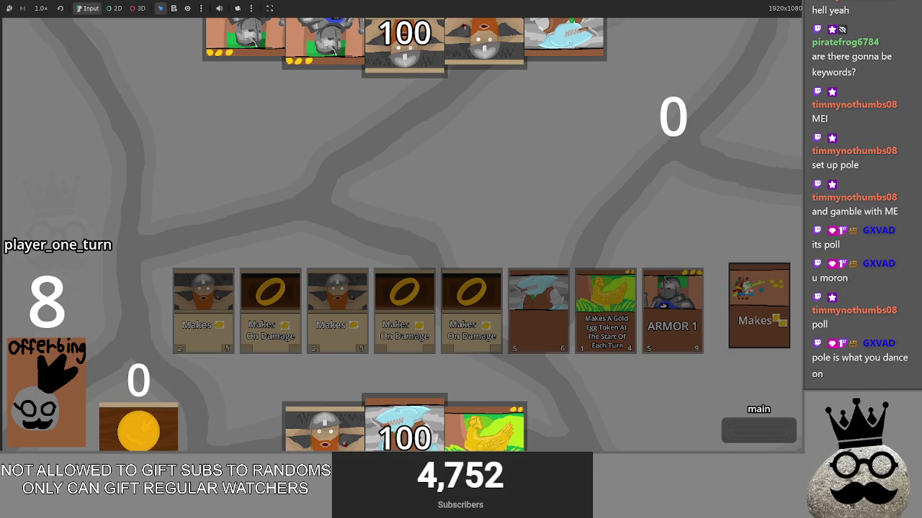
{"action": "left_click_drag", "start_coordinate": [325, 426], "coordinate": [366, 211]}
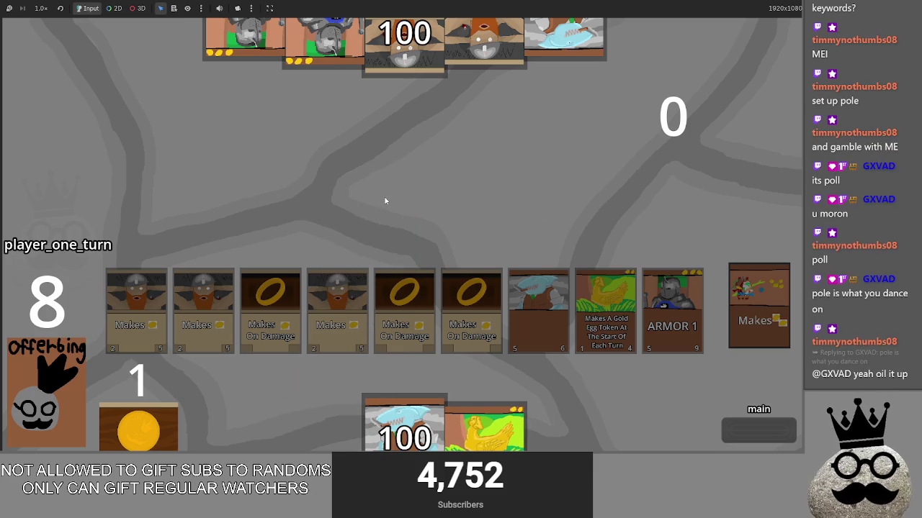
{"action": "key", "text": "F8"}
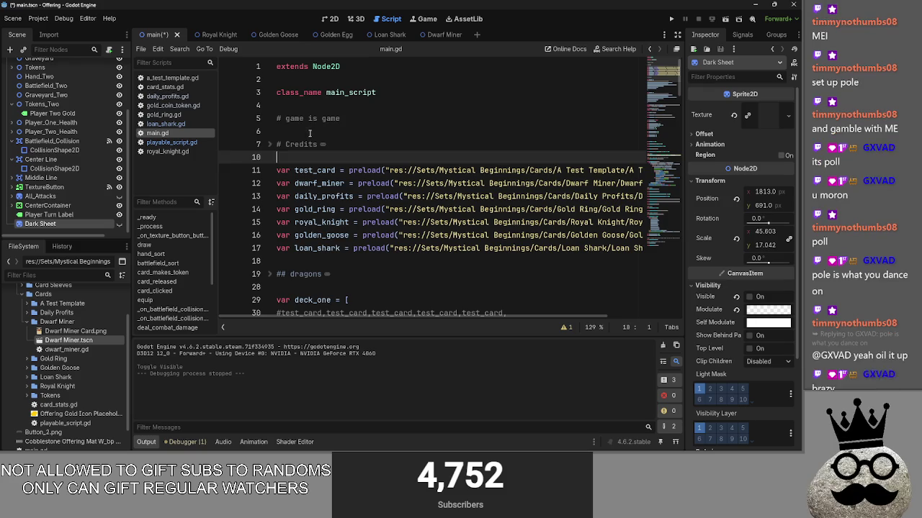
{"action": "left_click", "coordinate": [305, 157]}
{"action": "scroll", "coordinate": [360, 216], "scroll_direction": "down", "scroll_amount": 3}
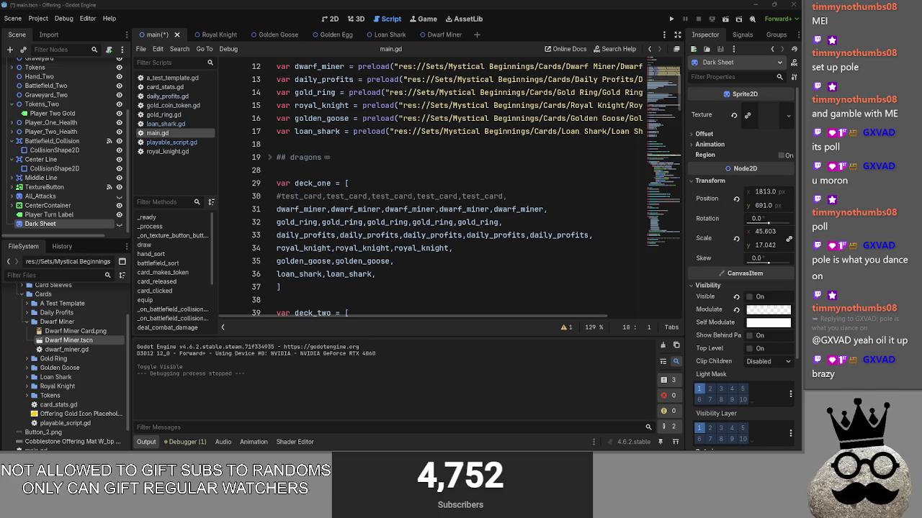
{"action": "left_click", "coordinate": [425, 167]}
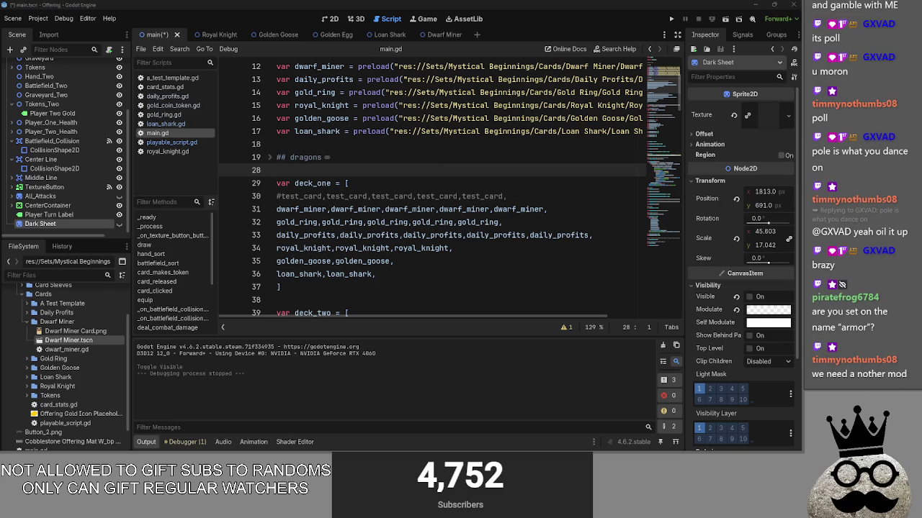
{"action": "left_click", "coordinate": [671, 19]}
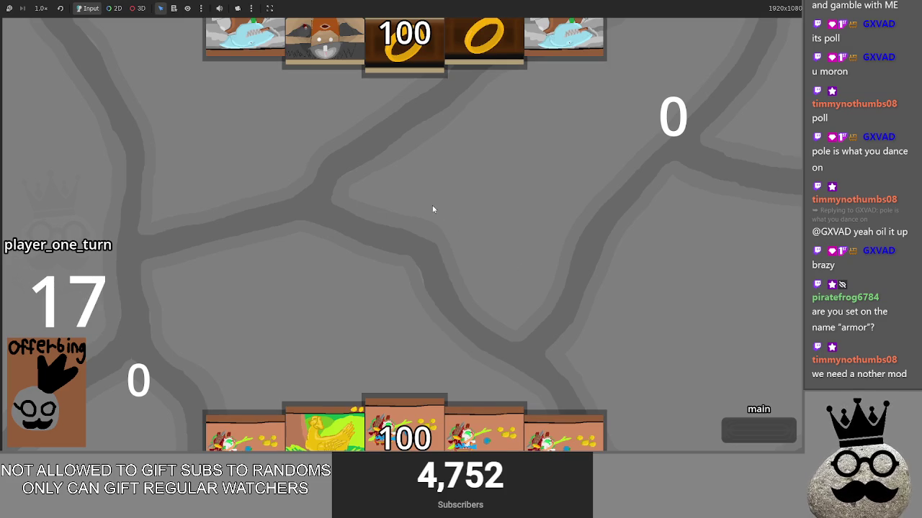
{"action": "key", "text": "F8"}
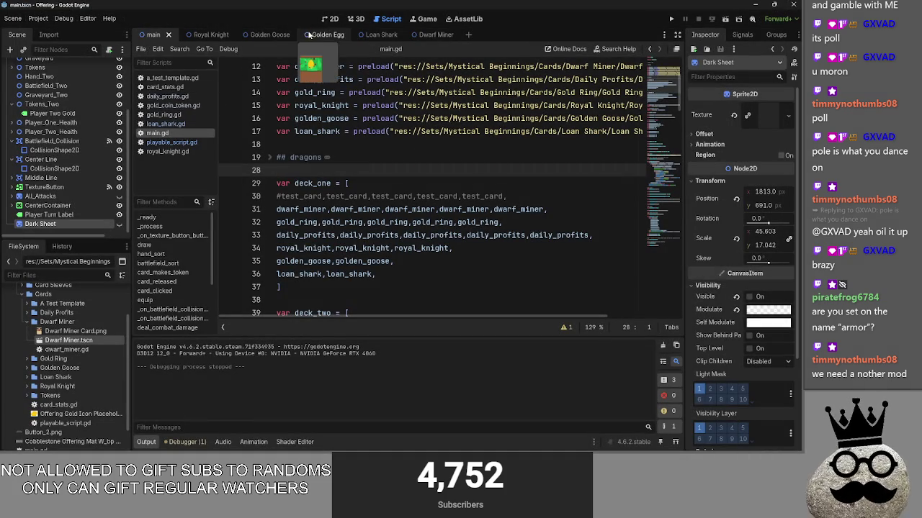
{"action": "left_click", "coordinate": [26, 322]}
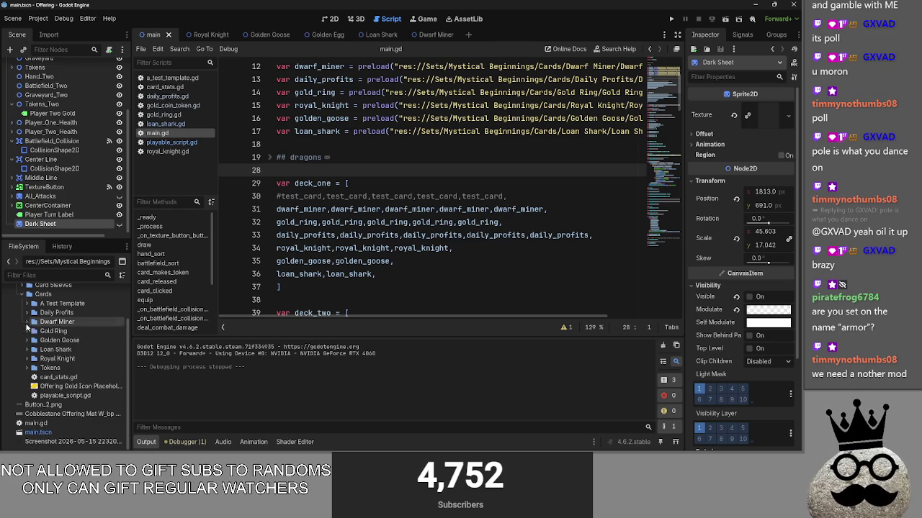
Step: Open the Royal Knight card scene and frame the whole card in the 2D view
{"action": "left_click", "coordinate": [27, 358]}
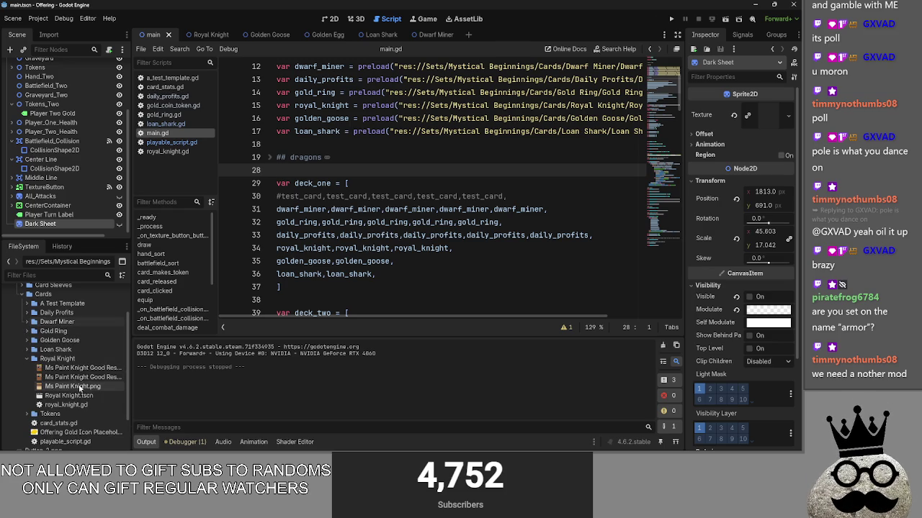
{"action": "double_click", "coordinate": [81, 396]}
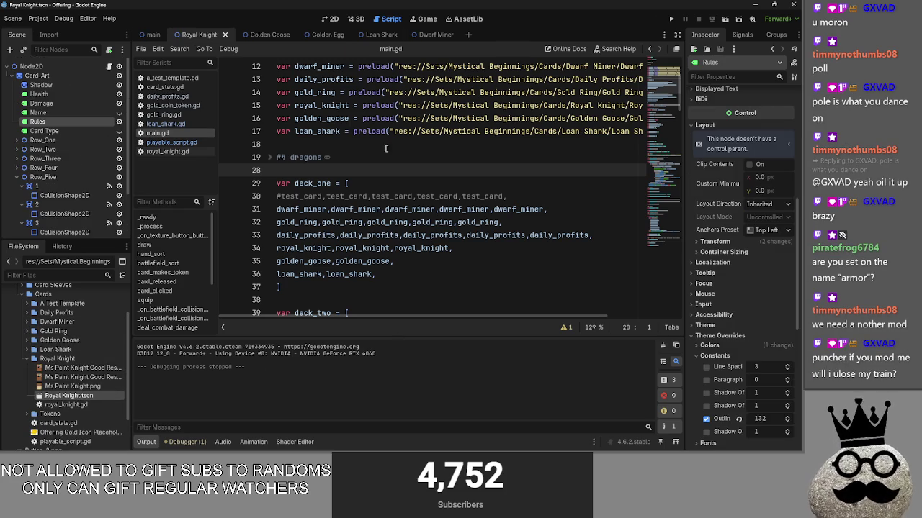
{"action": "left_click", "coordinate": [331, 18]}
{"action": "scroll", "coordinate": [524, 167], "scroll_direction": "up", "scroll_amount": 2}
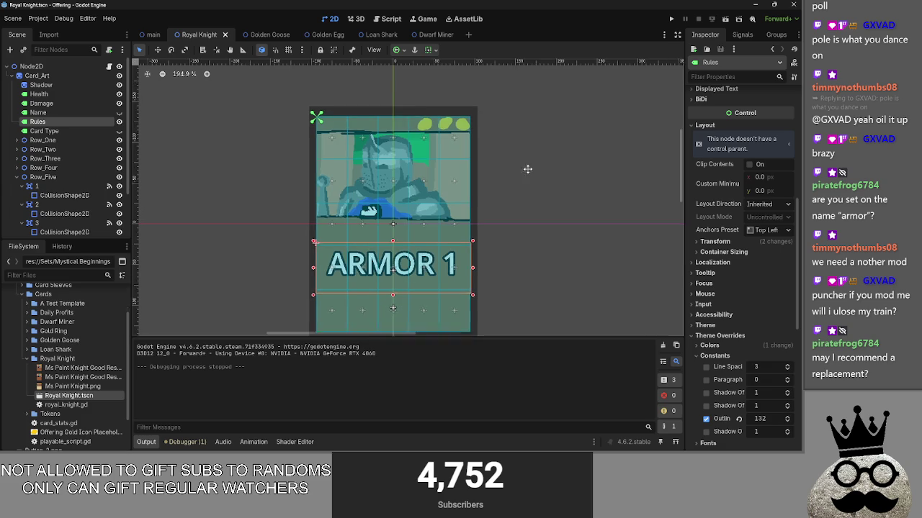
{"action": "left_click_drag", "start_coordinate": [528, 174], "coordinate": [525, 140]}
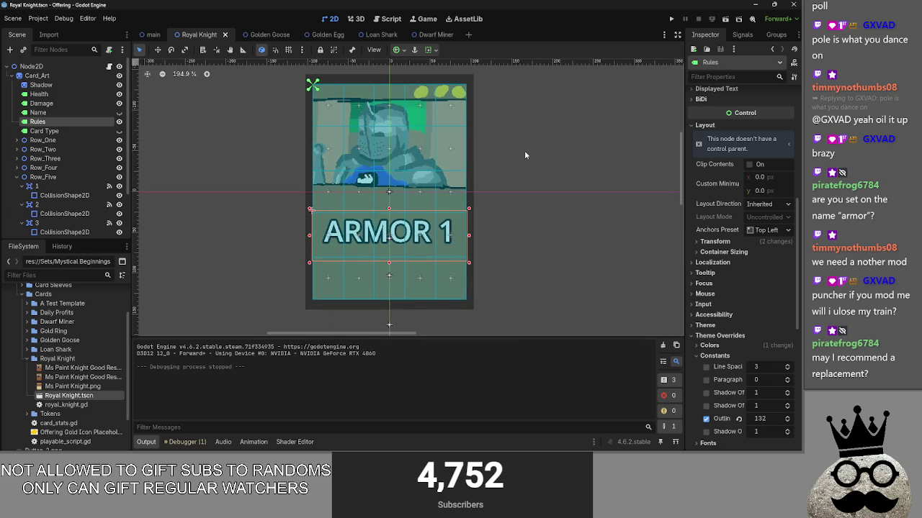
Step: Glance at main.gd, Loan Shark and Golden Goose, then return to the Royal Knight layout
{"action": "left_click", "coordinate": [383, 19]}
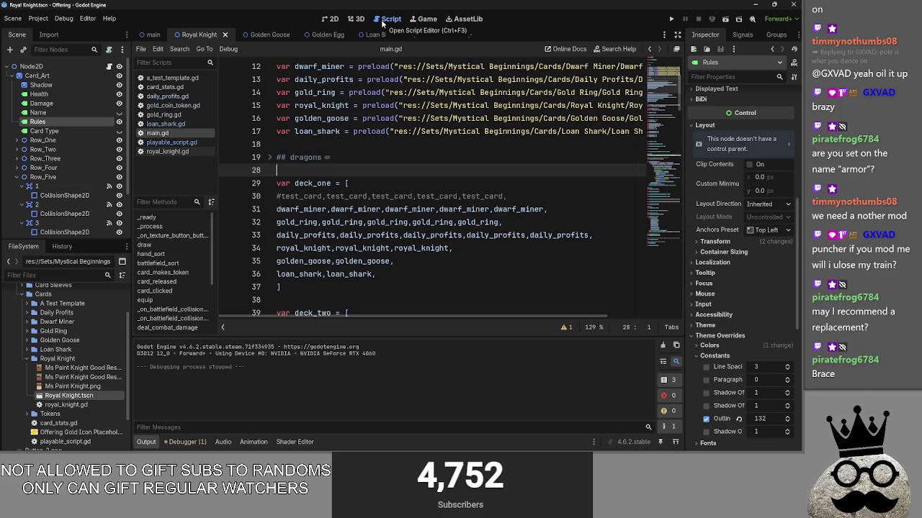
{"action": "left_click", "coordinate": [373, 35]}
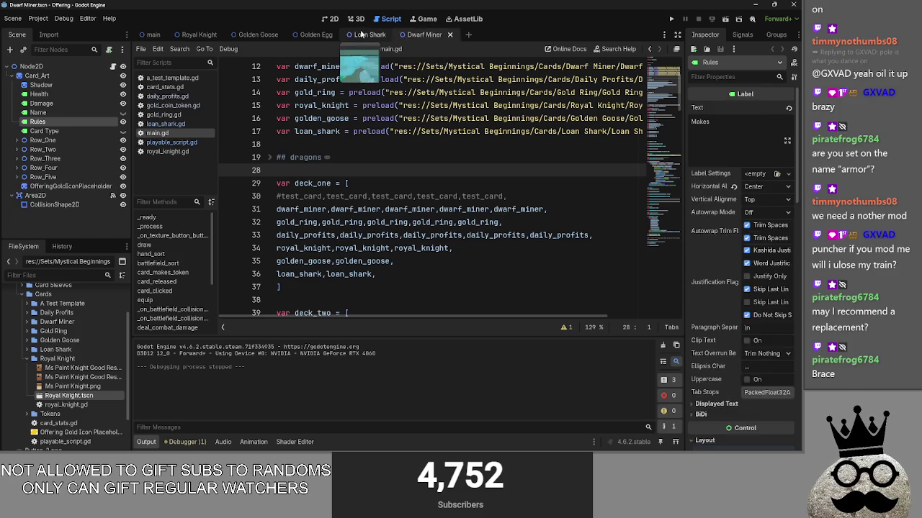
{"action": "left_click", "coordinate": [256, 34]}
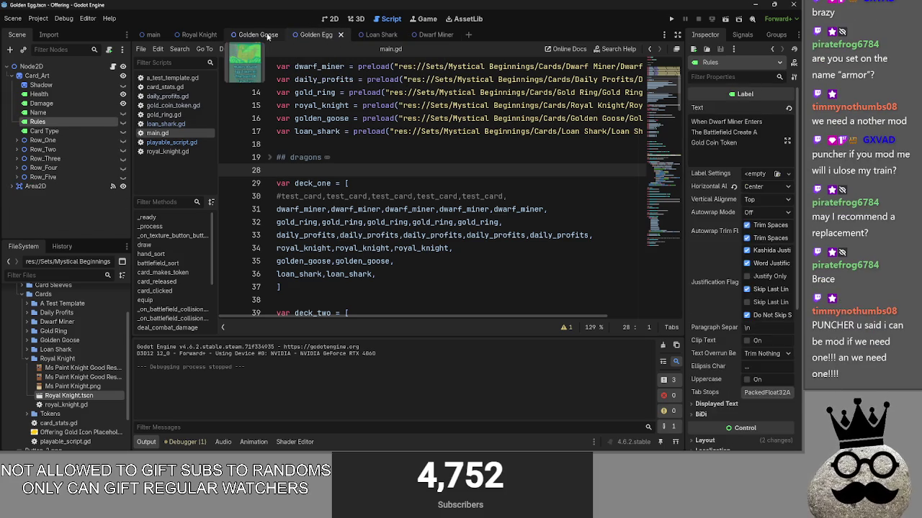
{"action": "left_click", "coordinate": [189, 34]}
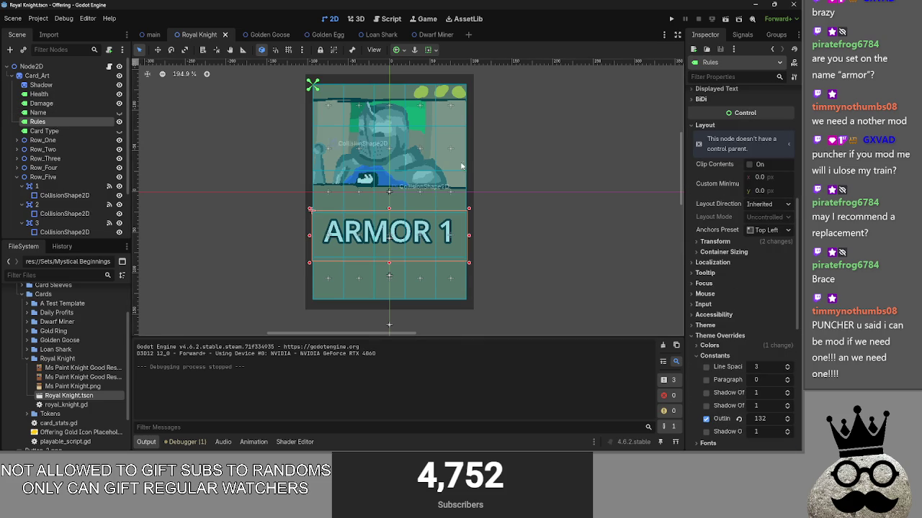
{"action": "scroll", "coordinate": [555, 194], "scroll_direction": "up", "scroll_amount": 2}
{"action": "scroll", "coordinate": [726, 213], "scroll_direction": "up", "scroll_amount": 3}
{"action": "scroll", "coordinate": [726, 214], "scroll_direction": "up", "scroll_amount": 2}
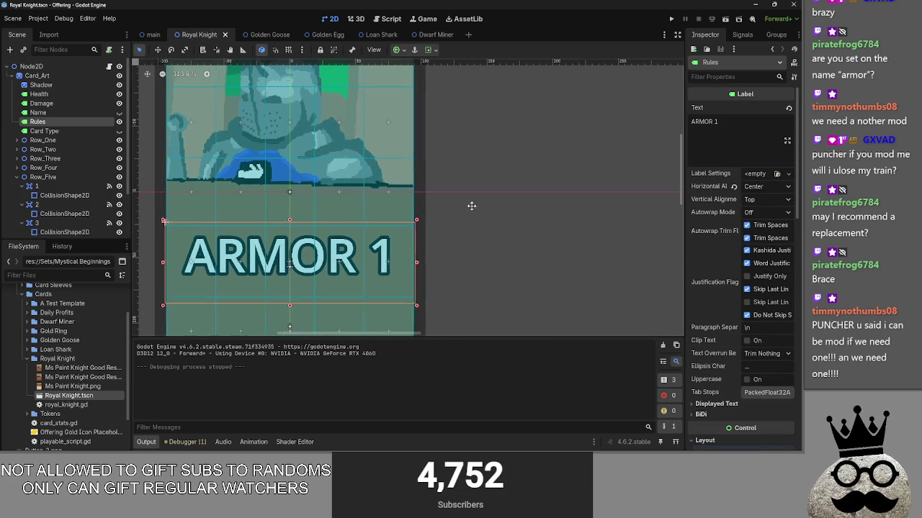
{"action": "scroll", "coordinate": [548, 201], "scroll_direction": "down", "scroll_amount": 2}
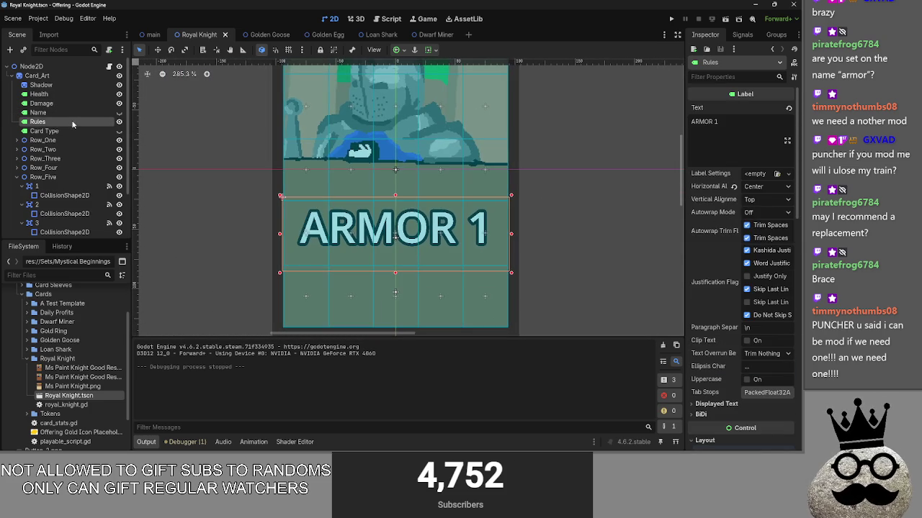
Step: Change the Royal Knight rules text from ARMOR 1 to Brace 1
{"action": "double_click", "coordinate": [702, 122]}
{"action": "type", "text": "Vr"}
{"action": "key", "text": "BackSpace"}
{"action": "key", "text": "BackSpace"}
{"action": "type", "text": "Brace"}
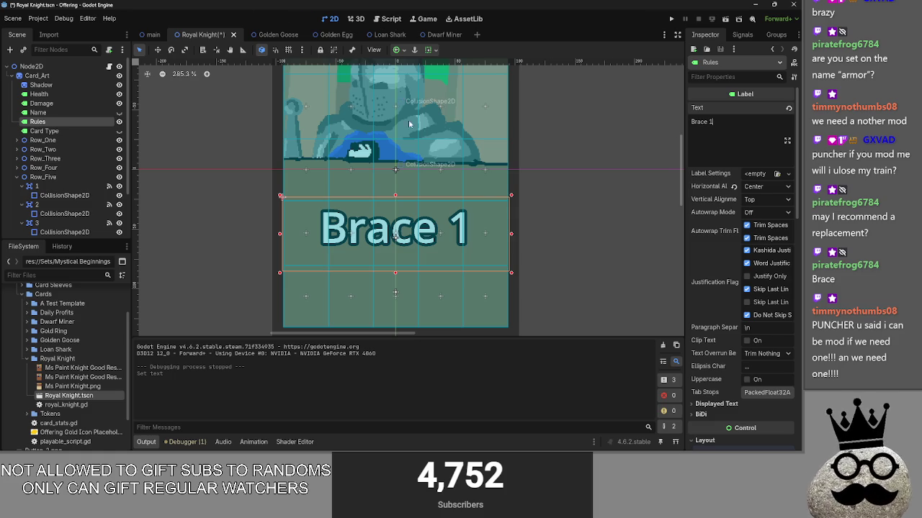
{"action": "left_click", "coordinate": [389, 19]}
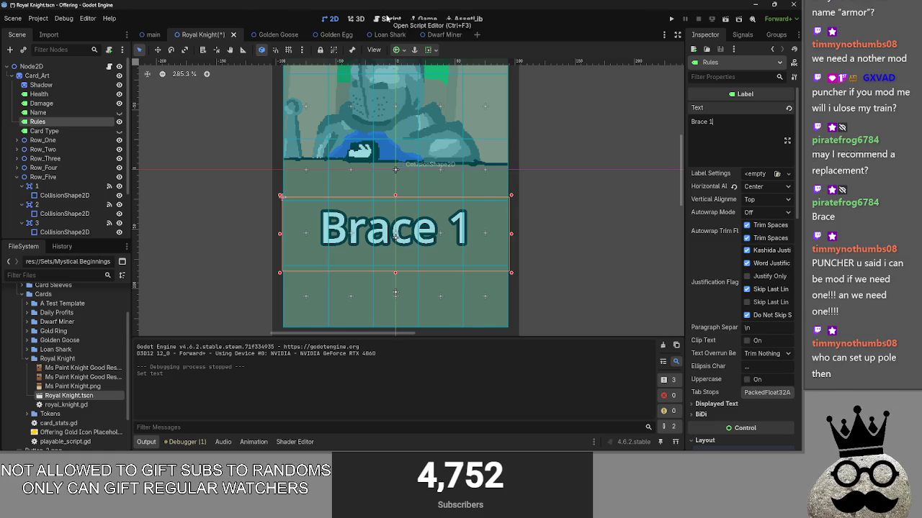
{"action": "left_click", "coordinate": [329, 19]}
Step: Rename the armor keyword to brace in card_stats.gd's keyword enum and save
{"action": "left_click", "coordinate": [388, 19]}
{"action": "left_click", "coordinate": [165, 86]}
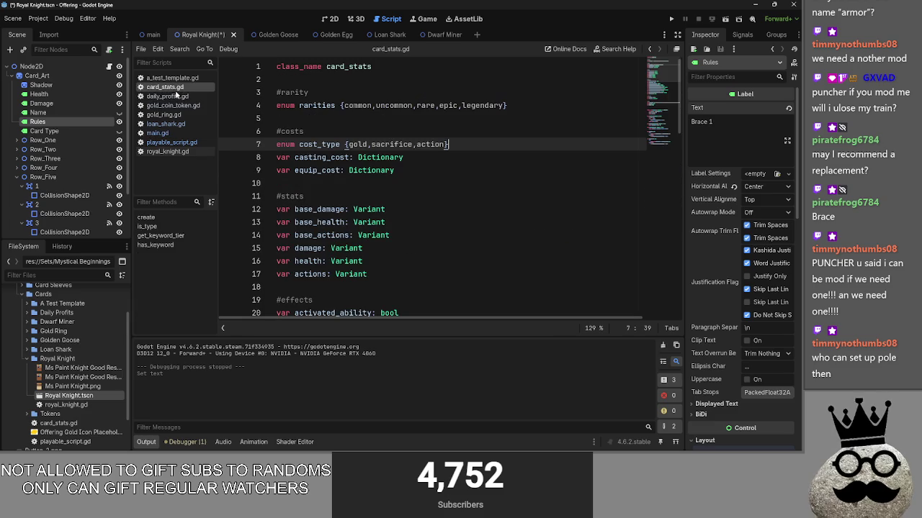
{"action": "scroll", "coordinate": [426, 173], "scroll_direction": "down", "scroll_amount": 9}
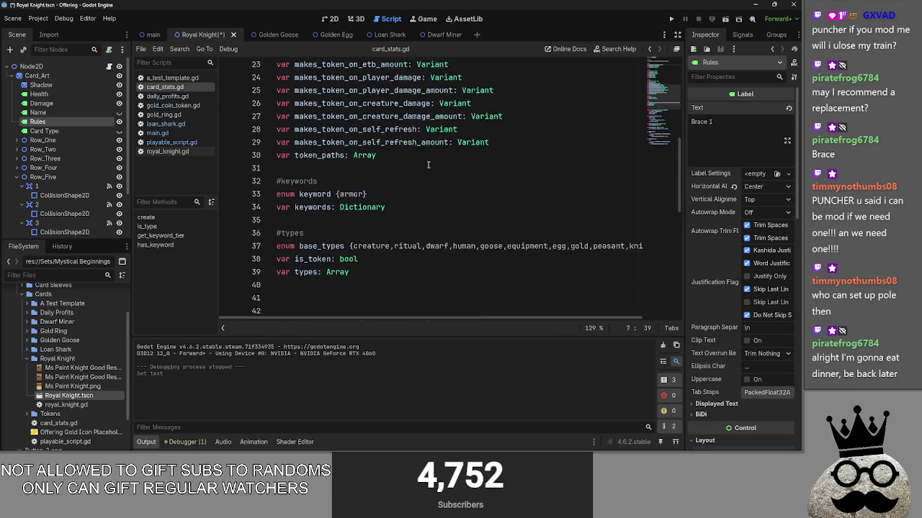
{"action": "scroll", "coordinate": [365, 188], "scroll_direction": "up", "scroll_amount": 1}
{"action": "double_click", "coordinate": [351, 170]}
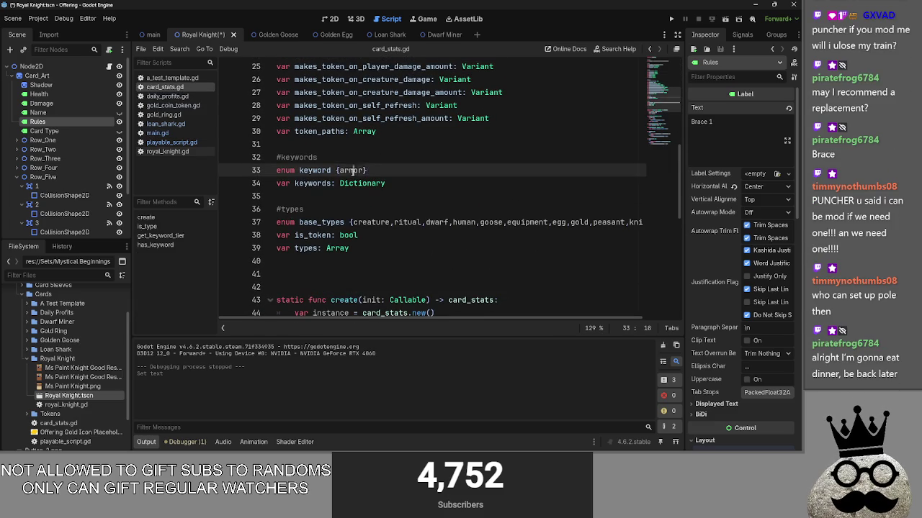
{"action": "type", "text": "brace"}
{"action": "left_click", "coordinate": [379, 158]}
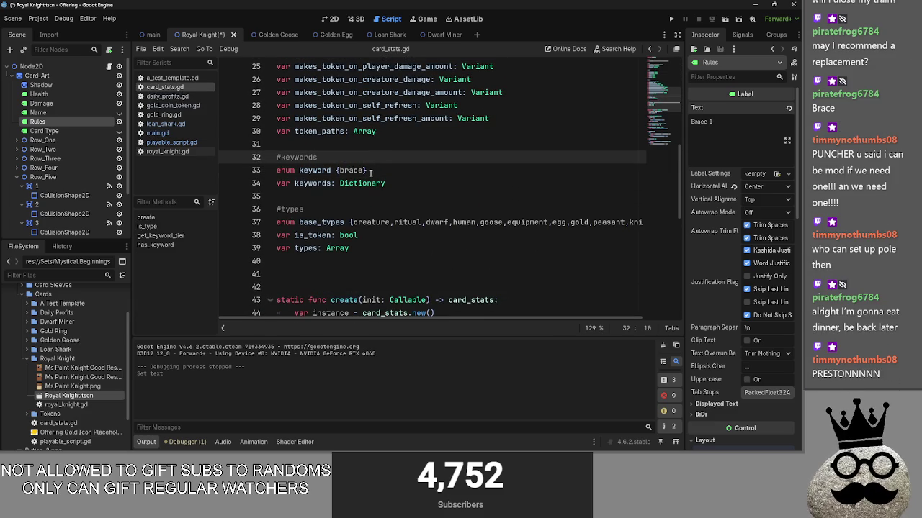
{"action": "key", "text": "ctrl+s"}
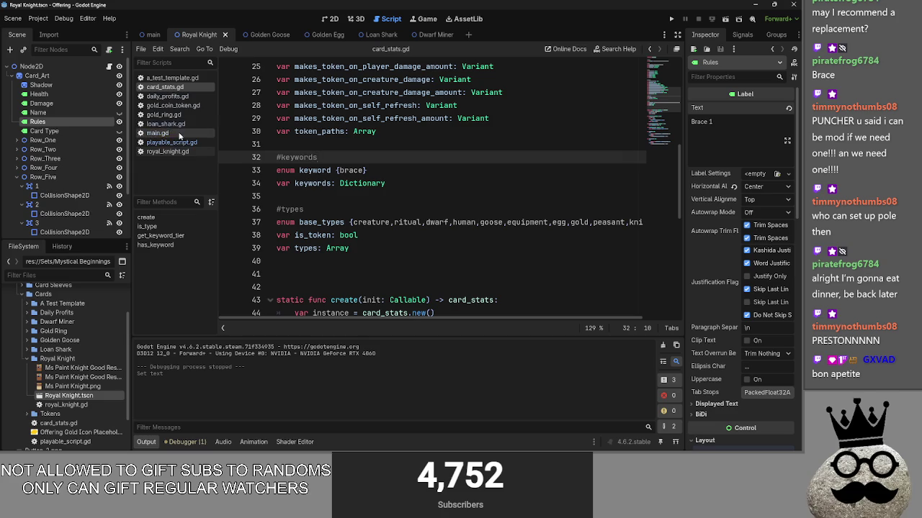
Step: Change the Royal Knight's keyword entry in royal_knight.gd from armor to brace
{"action": "double_click", "coordinate": [66, 405]}
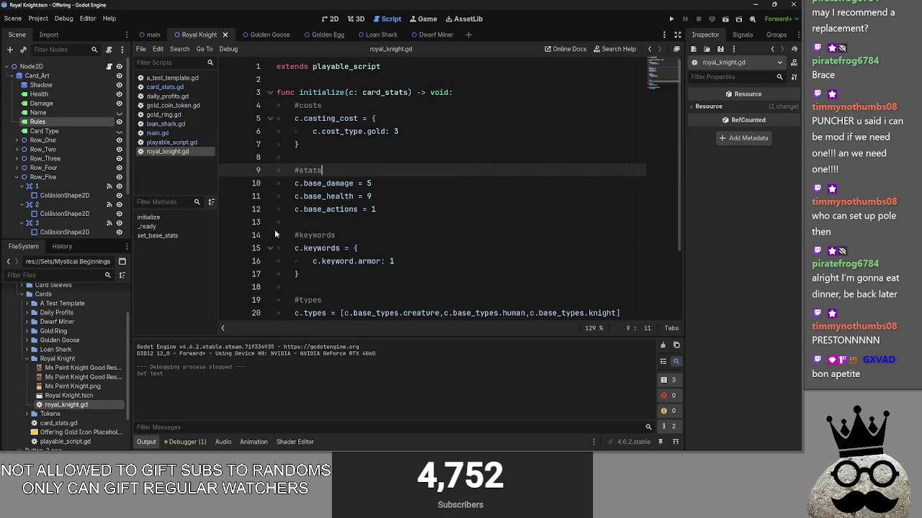
{"action": "scroll", "coordinate": [324, 177], "scroll_direction": "down", "scroll_amount": 2}
{"action": "double_click", "coordinate": [368, 183]}
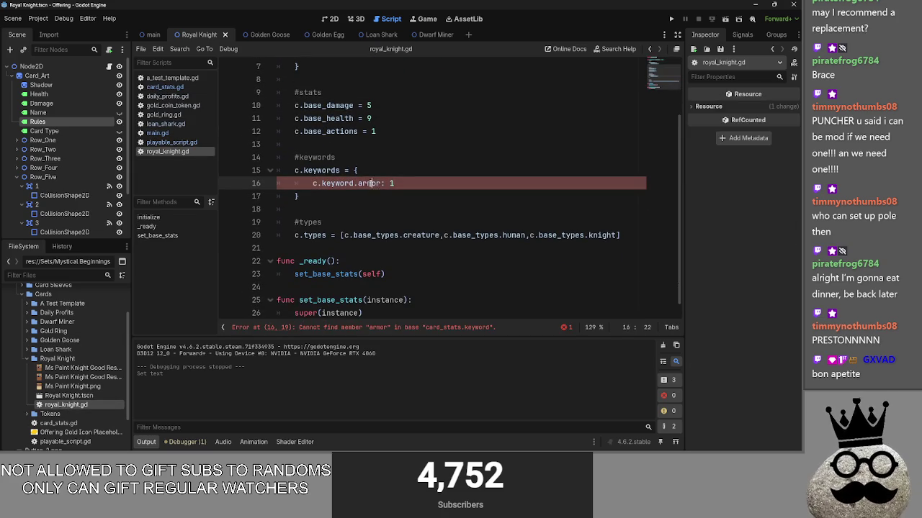
{"action": "type", "text": "brace"}
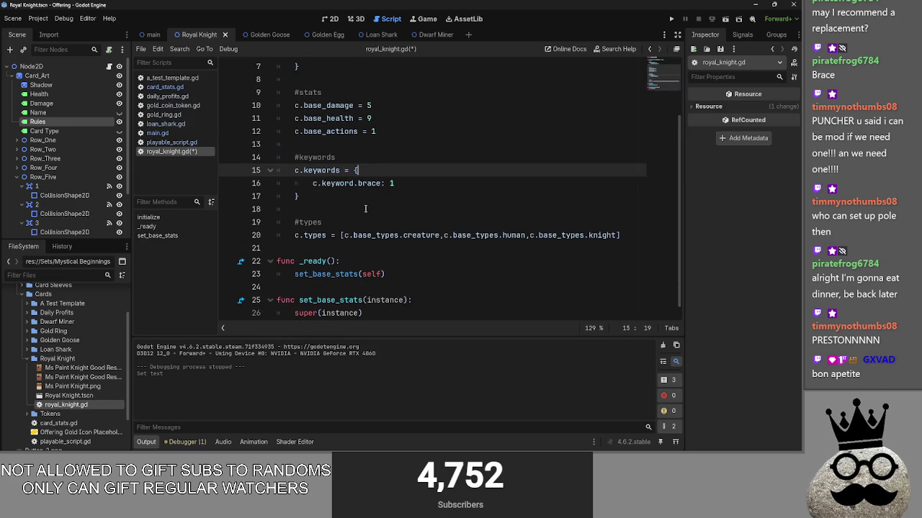
Step: Search main.gd for 'armor' and rename line 318's variable and keyword to brace
{"action": "left_click", "coordinate": [157, 133]}
{"action": "type", "text": "brac"}
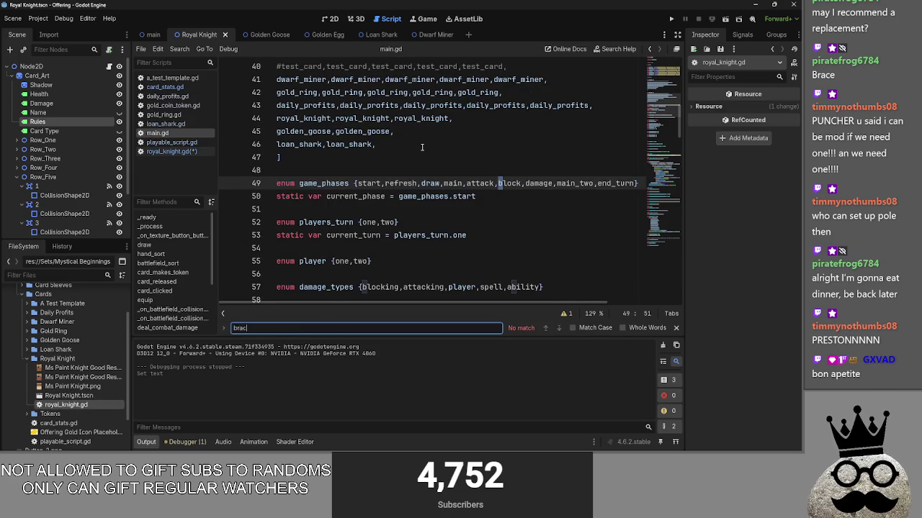
{"action": "key", "text": "BackSpace"}
{"action": "key", "text": "BackSpace"}
{"action": "type", "text": "armor"}
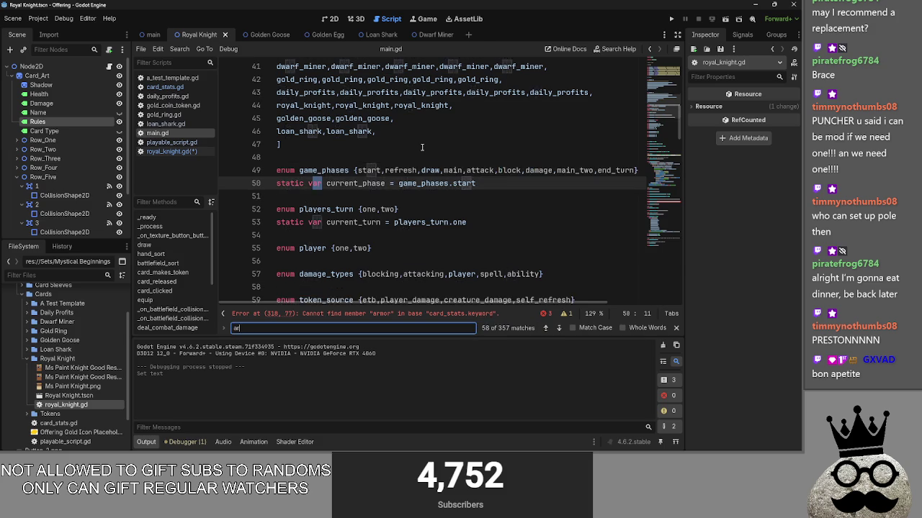
{"action": "double_click", "coordinate": [321, 177]}
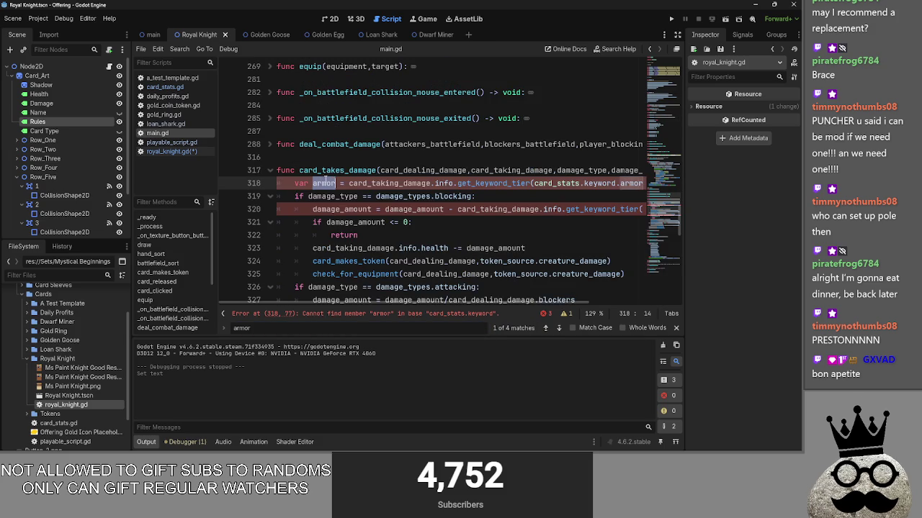
{"action": "double_click", "coordinate": [630, 184]}
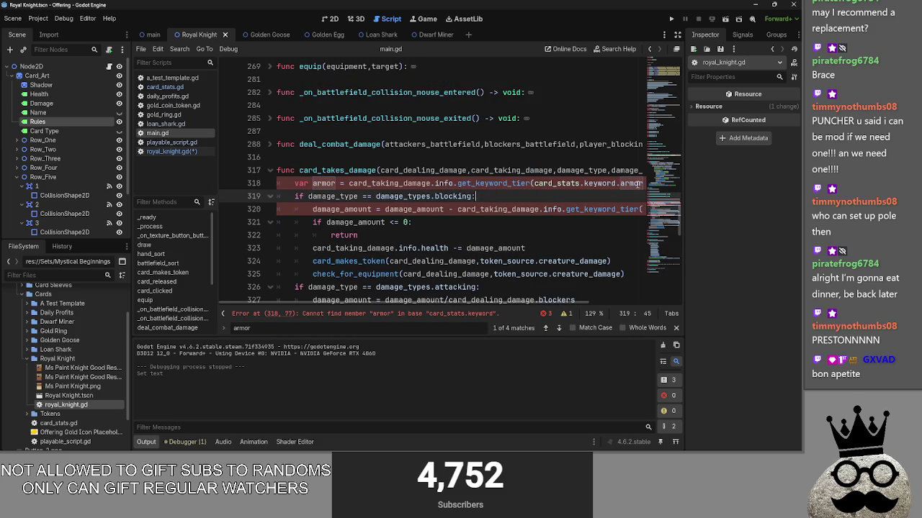
{"action": "type", "text": "brace"}
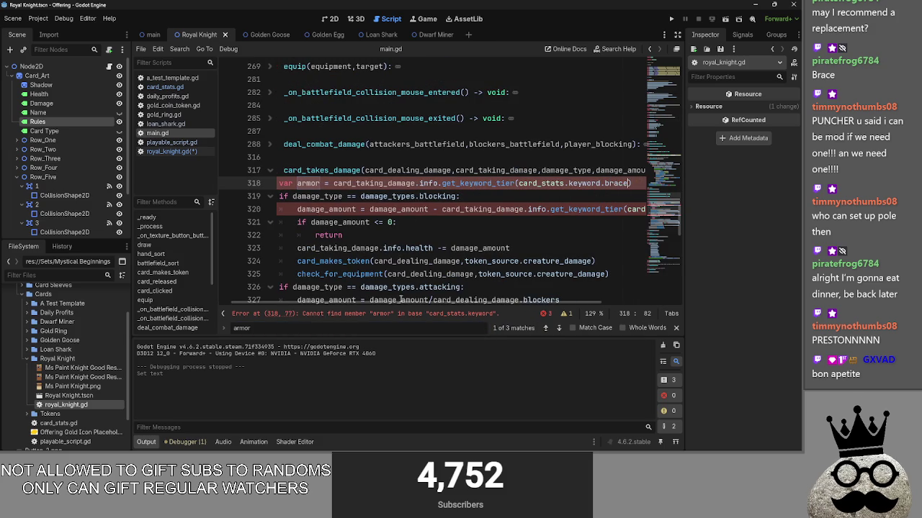
{"action": "left_click_drag", "start_coordinate": [395, 305], "coordinate": [340, 306]}
{"action": "double_click", "coordinate": [322, 183]}
{"action": "type", "text": "brace"}
{"action": "left_click_drag", "start_coordinate": [414, 306], "coordinate": [511, 306]}
Step: Change the armor keyword to brace on lines 320 and 328, fixing the 'brece' typo
{"action": "double_click", "coordinate": [620, 209]}
{"action": "type", "text": "be"}
{"action": "key", "text": "BackSpace"}
{"action": "type", "text": "rac"}
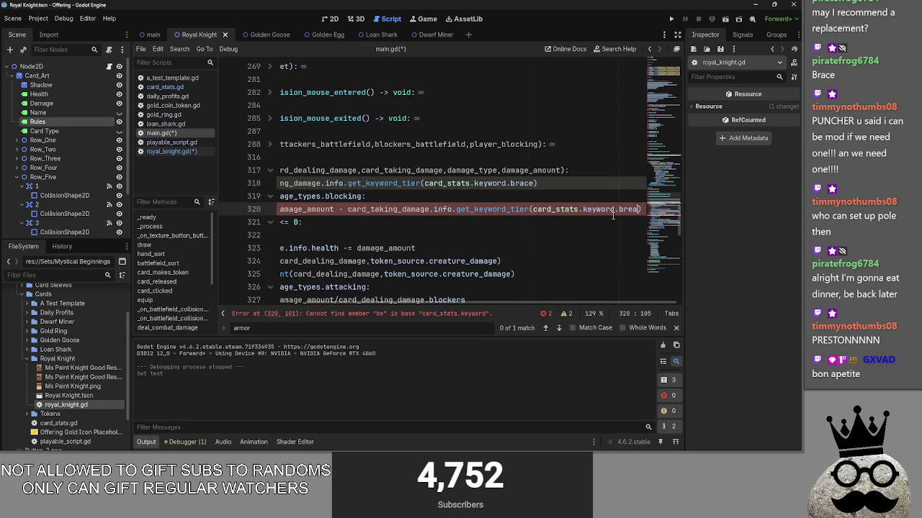
{"action": "type", "text": "e"}
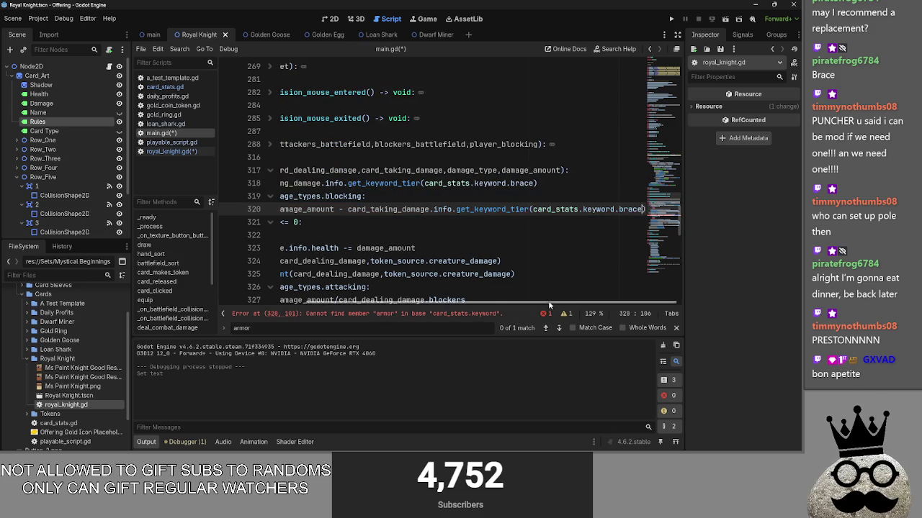
{"action": "left_click_drag", "start_coordinate": [548, 302], "coordinate": [300, 286]}
{"action": "left_click", "coordinate": [560, 328]}
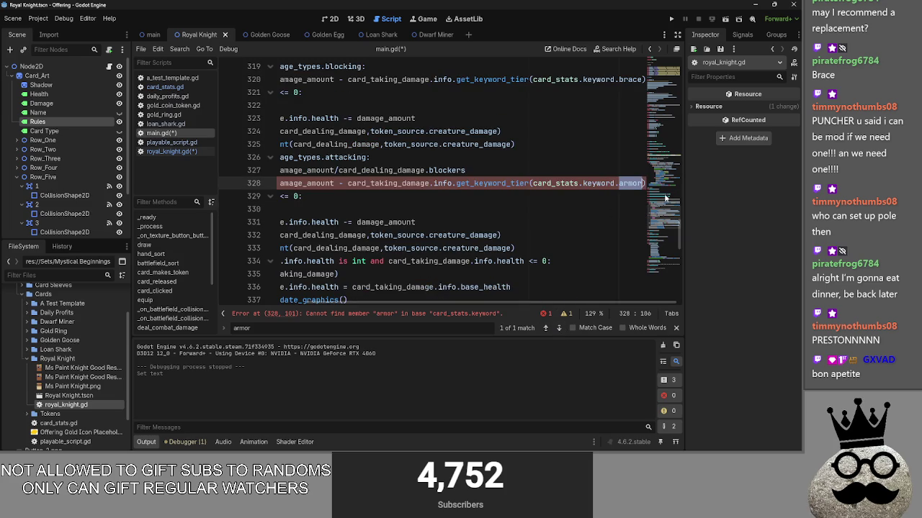
{"action": "type", "text": "brece"}
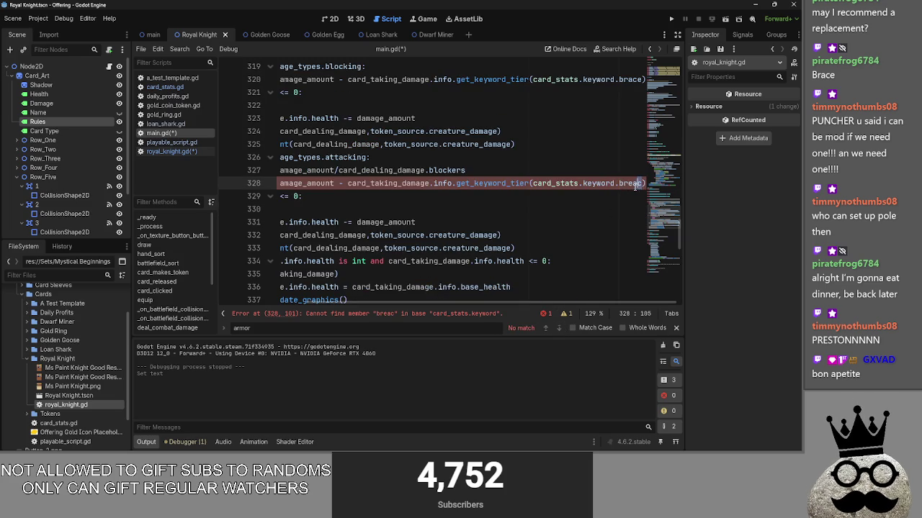
{"action": "left_click", "coordinate": [634, 170]}
{"action": "left_click", "coordinate": [631, 182]}
{"action": "key", "text": "BackSpace"}
{"action": "type", "text": "a"}
{"action": "left_click", "coordinate": [629, 173]}
Step: Review the updated damage branch, close the search bar, and close the Royal Knight scene
{"action": "left_click_drag", "start_coordinate": [532, 303], "coordinate": [425, 303]}
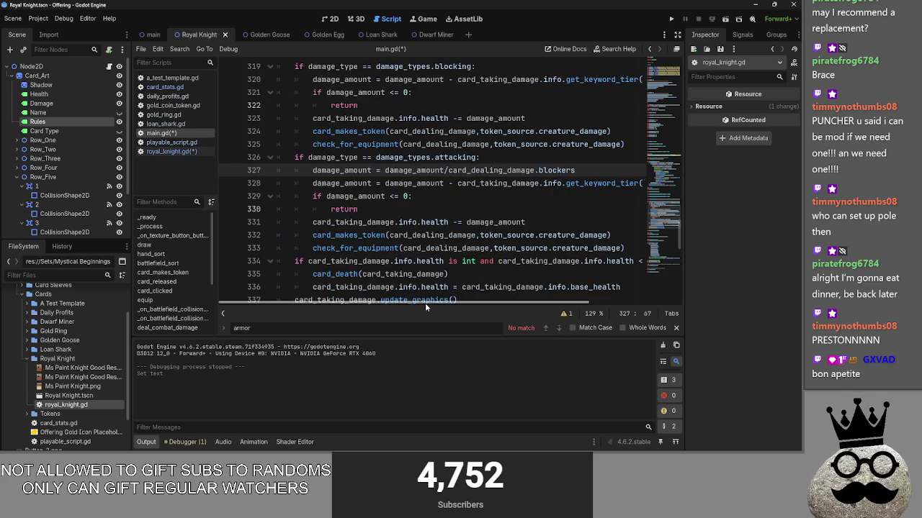
{"action": "left_click_drag", "start_coordinate": [519, 303], "coordinate": [689, 325]}
{"action": "key", "text": "Escape"}
{"action": "key", "text": "Down"}
{"action": "key", "text": "Down"}
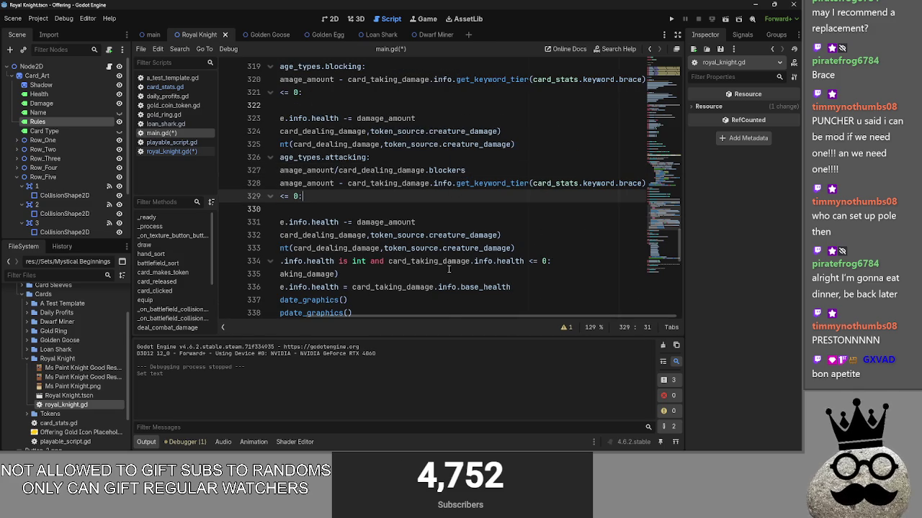
{"action": "left_click_drag", "start_coordinate": [431, 319], "coordinate": [274, 308]}
{"action": "left_click", "coordinate": [444, 209]}
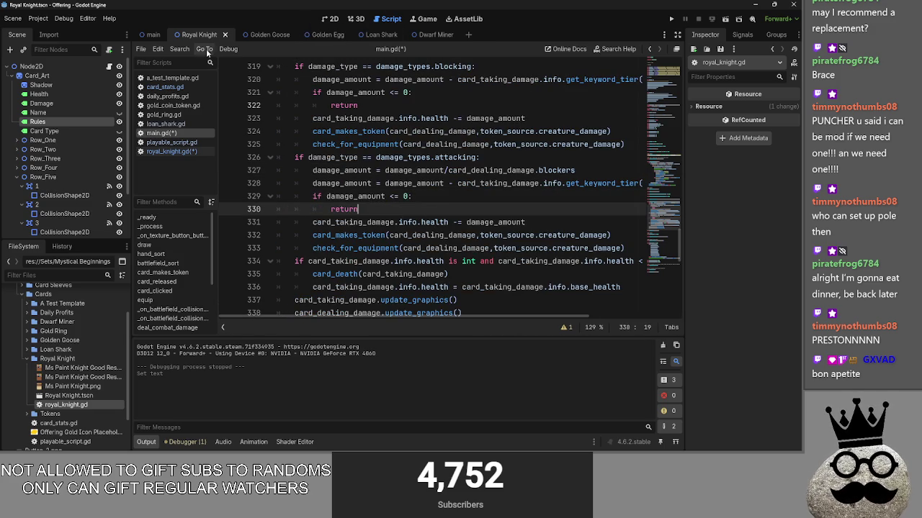
{"action": "left_click", "coordinate": [223, 35]}
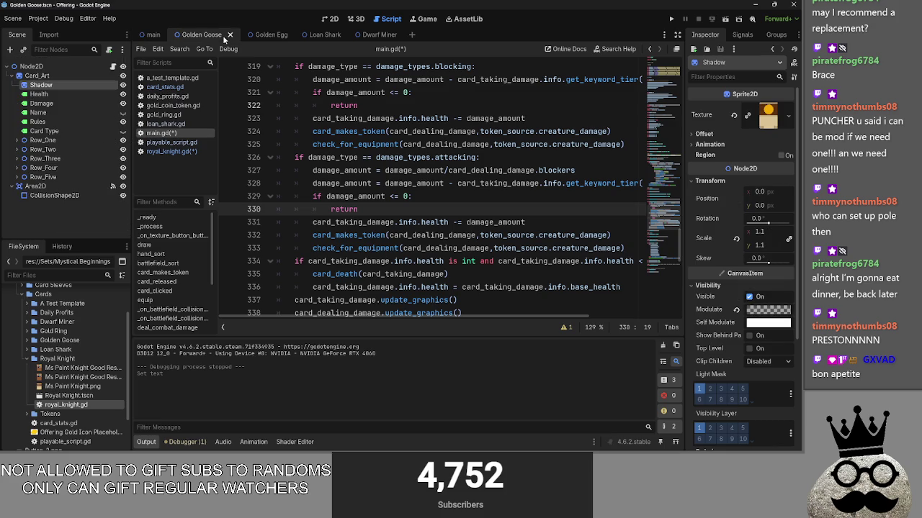
Step: Close the Golden Goose, Golden Egg and Dwarf Miner scene tabs
{"action": "left_click", "coordinate": [227, 34]}
{"action": "left_click", "coordinate": [226, 35]}
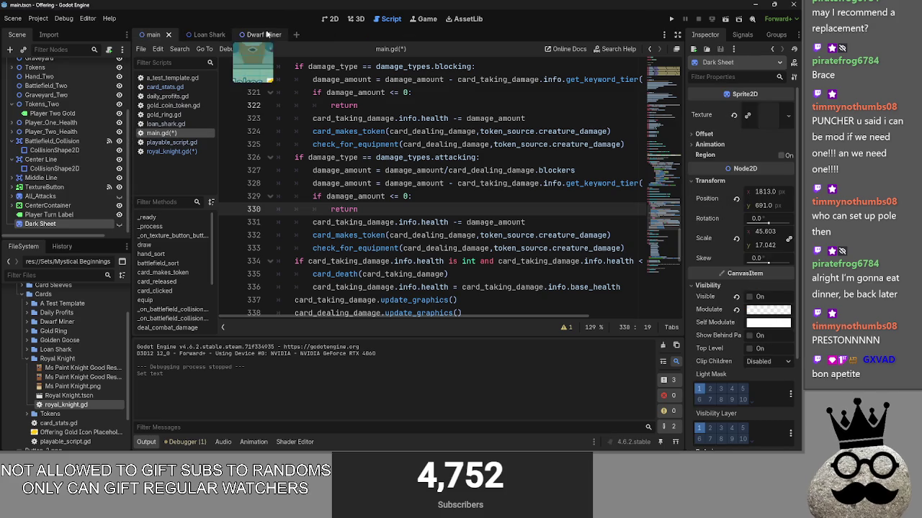
{"action": "left_click", "coordinate": [280, 34]}
Step: View the Loan Shark card in 2D, then switch to the main scene
{"action": "left_click", "coordinate": [331, 18]}
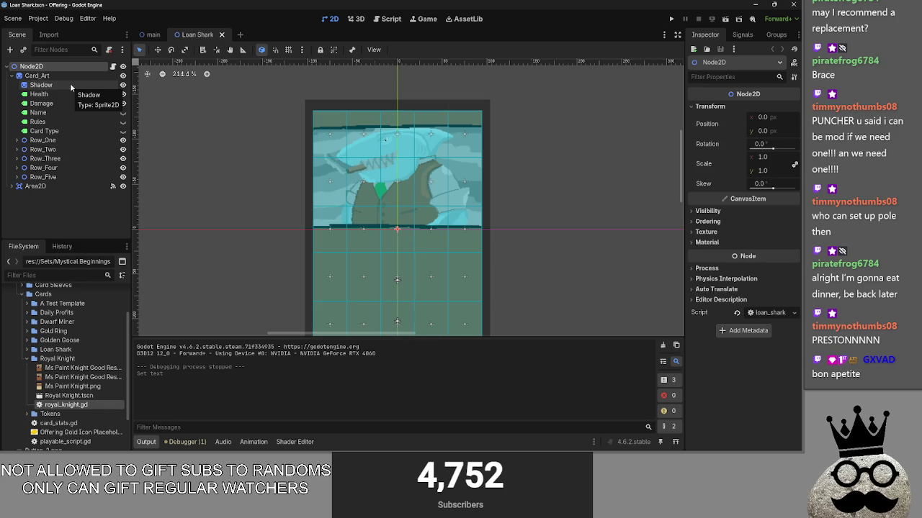
{"action": "key", "text": "super"}
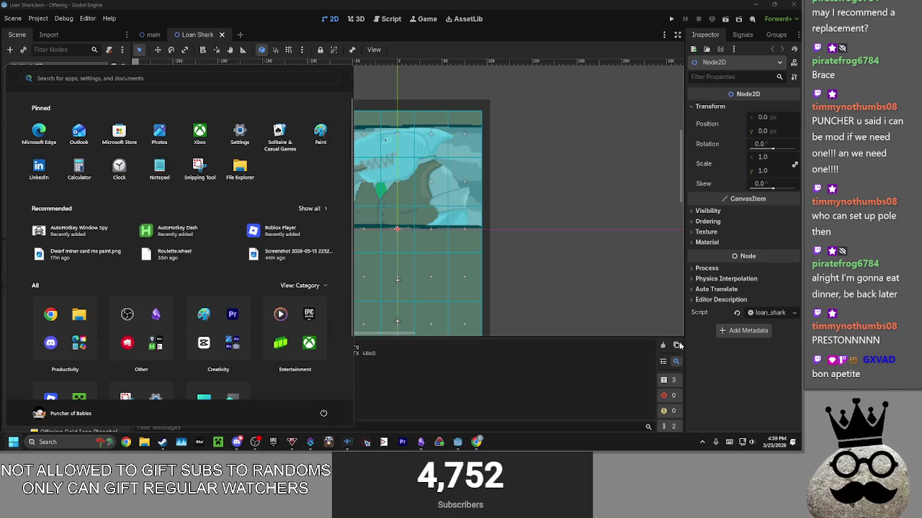
{"action": "left_click", "coordinate": [601, 247]}
{"action": "scroll", "coordinate": [493, 209], "scroll_direction": "down", "scroll_amount": 4}
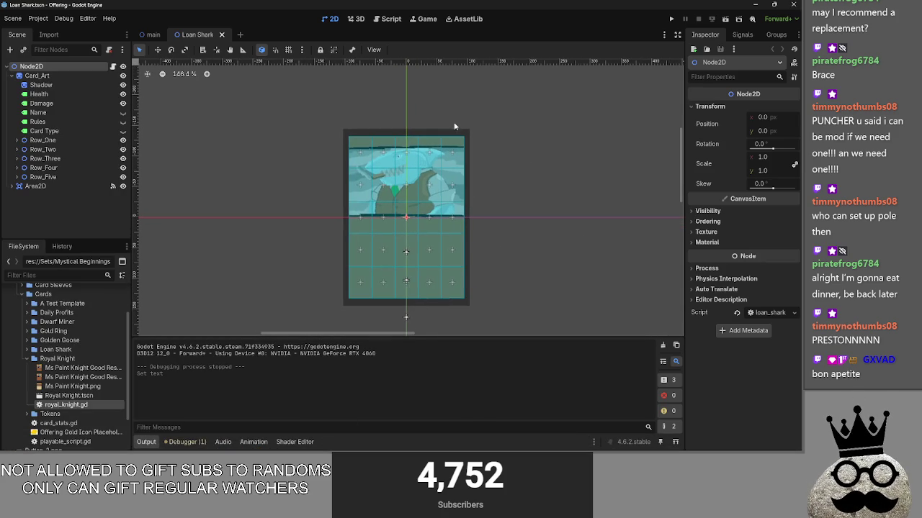
{"action": "left_click", "coordinate": [152, 36]}
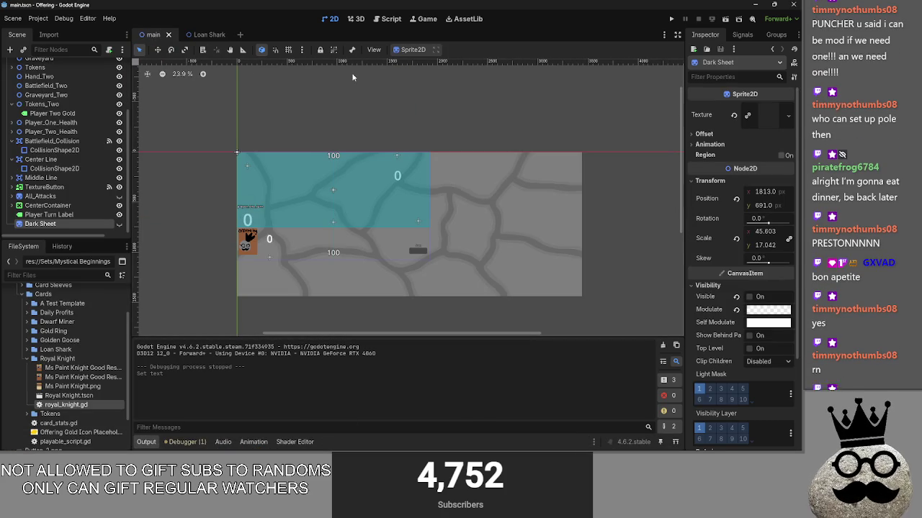
Step: Open main.gd, fold card_takes_damage and scroll up to card_released, then switch to Obsidian
{"action": "key", "text": "alt+Tab"}
{"action": "key", "text": "alt+Tab"}
{"action": "key", "text": "alt+Tab"}
{"action": "key", "text": "Escape"}
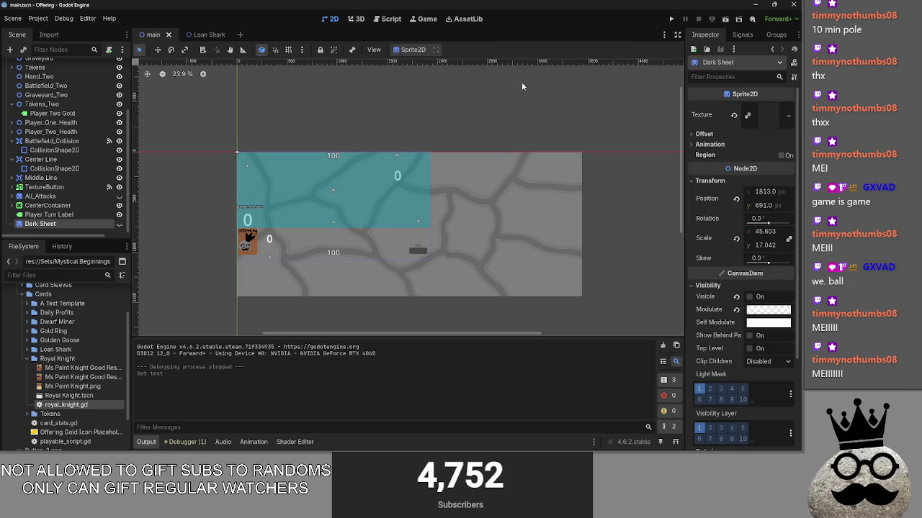
{"action": "key", "text": "ctrl+F3"}
{"action": "scroll", "coordinate": [436, 204], "scroll_direction": "up", "scroll_amount": 5}
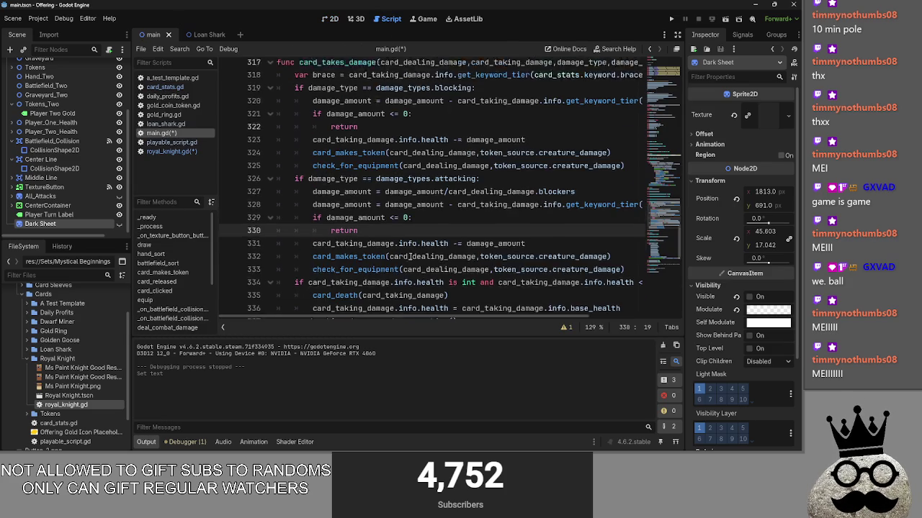
{"action": "key", "text": "alt+f"}
{"action": "scroll", "coordinate": [346, 180], "scroll_direction": "up", "scroll_amount": 10}
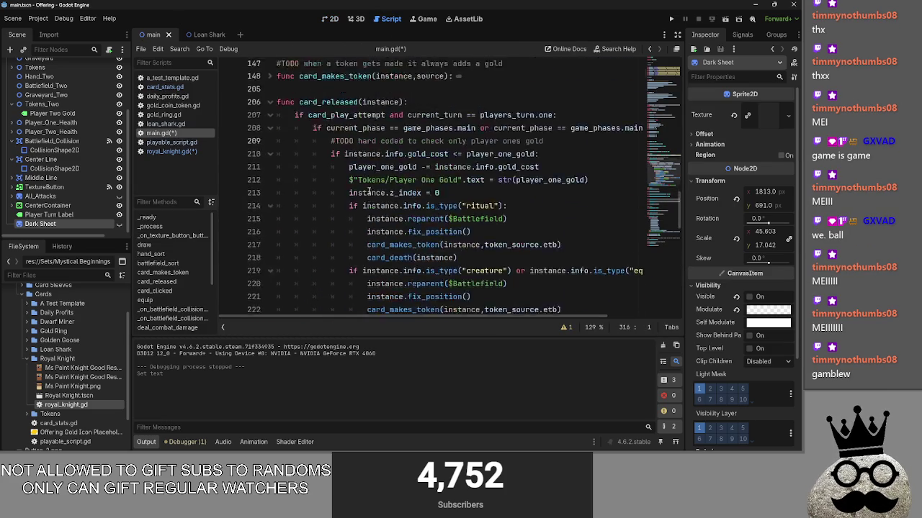
{"action": "left_click", "coordinate": [329, 156]}
{"action": "key", "text": "alt+Tab"}
{"action": "key", "text": "alt+Tab"}
{"action": "key", "text": "alt+Tab"}
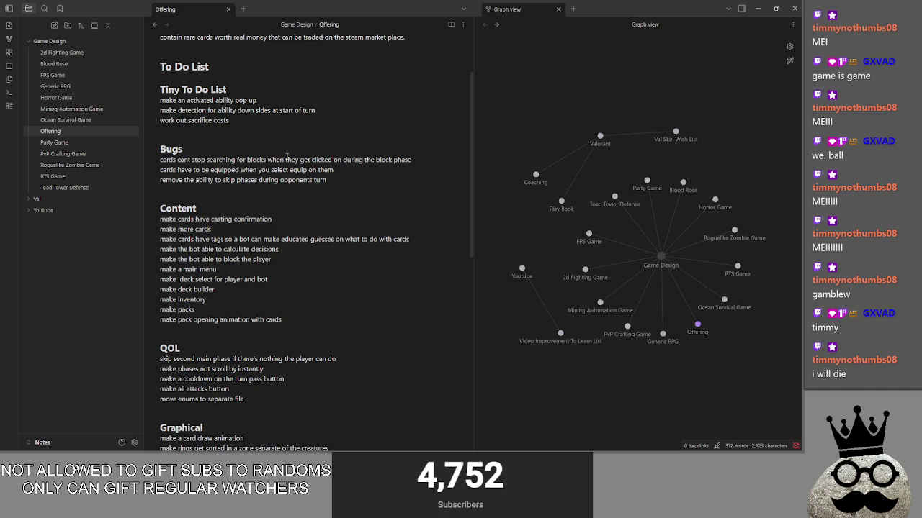
Step: Move the 'make cards have casting confirmation' task from Content to the top of the Tiny To Do List
{"action": "scroll", "coordinate": [289, 162], "scroll_direction": "up", "scroll_amount": 1}
{"action": "left_click", "coordinate": [271, 136]}
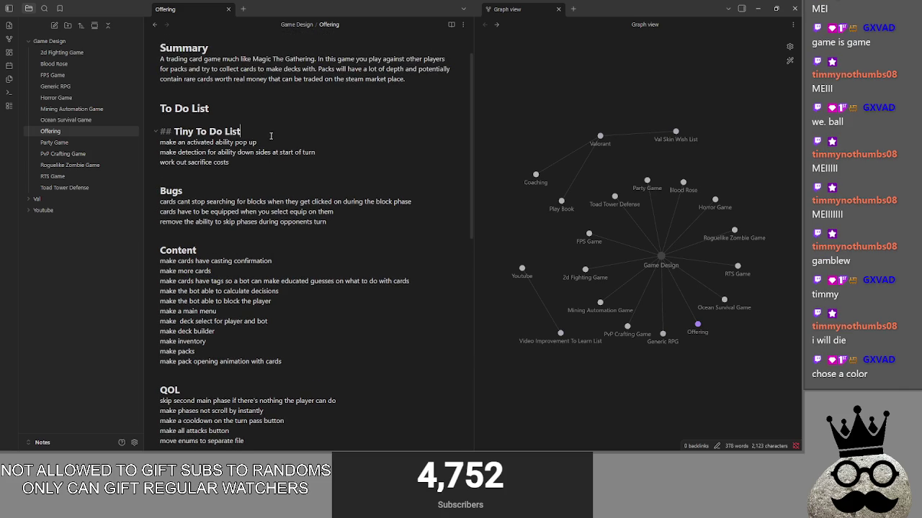
{"action": "key", "text": "Return"}
{"action": "mouse_move", "coordinate": [273, 271]}
{"action": "left_mouse_down"}
{"action": "mouse_move", "coordinate": [158, 275]}
{"action": "mouse_move", "coordinate": [209, 150]}
{"action": "mouse_move", "coordinate": [276, 143]}
{"action": "left_mouse_up"}
{"action": "left_click", "coordinate": [305, 145]}
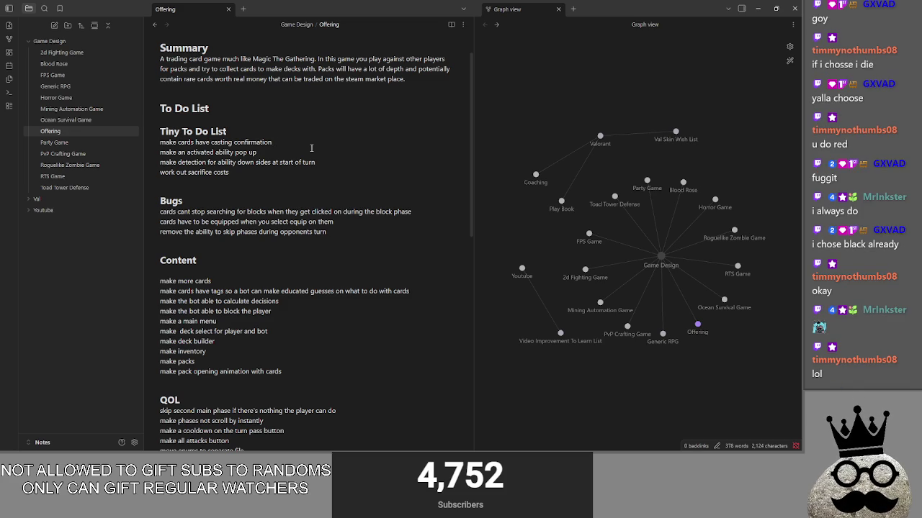
{"action": "scroll", "coordinate": [311, 148], "scroll_direction": "down", "scroll_amount": 10}
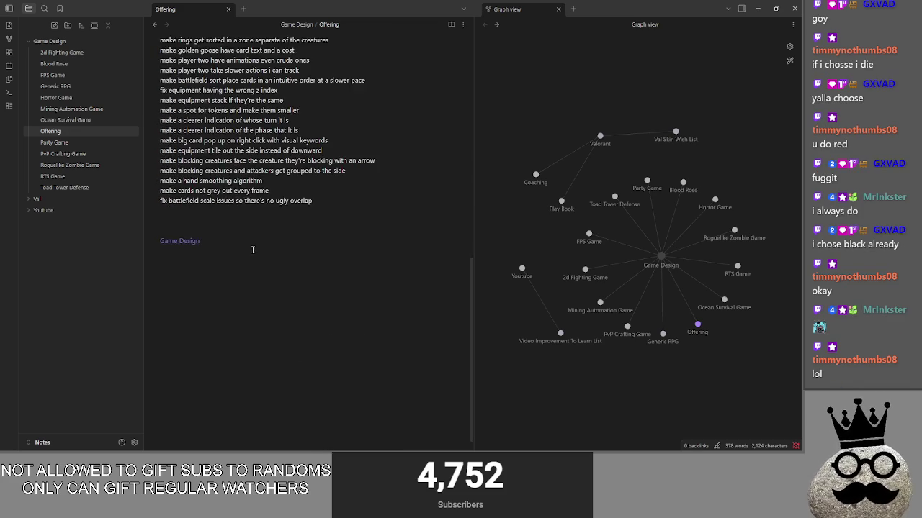
Step: Add a '# Card List' heading with a '## Mystic Beginnings' subheading after the last task
{"action": "left_click", "coordinate": [245, 208]}
{"action": "key", "text": "Return"}
{"action": "type", "text": "##"}
{"action": "key", "text": "BackSpace"}
{"action": "key", "text": "BackSpace"}
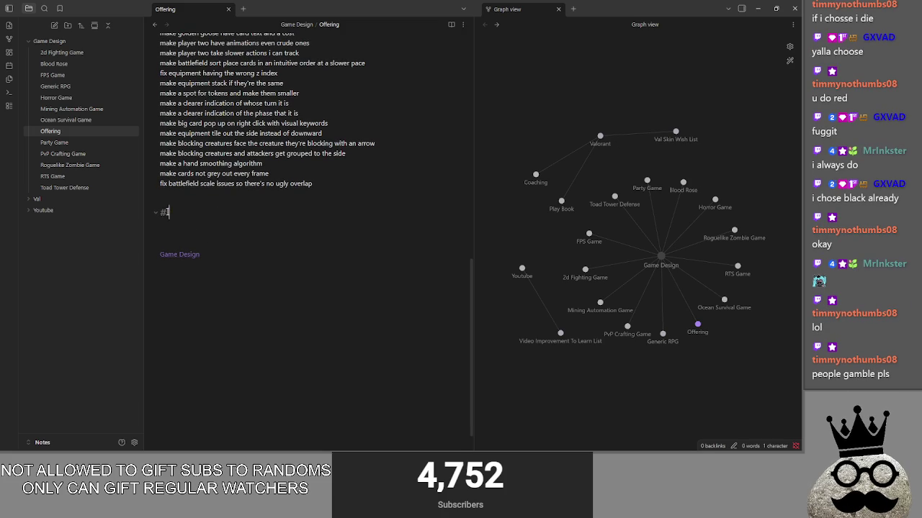
{"action": "type", "text": "CardList"}
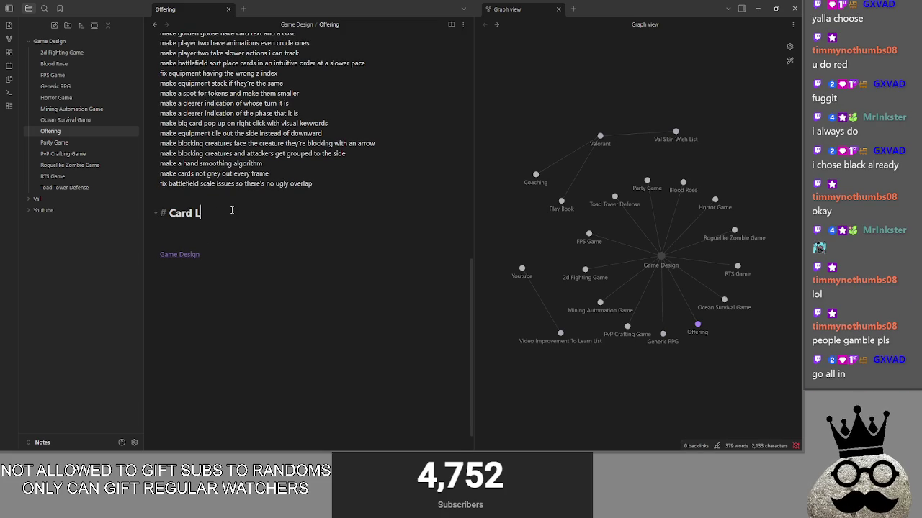
{"action": "key", "text": "Return"}
{"action": "type", "text": "#"}
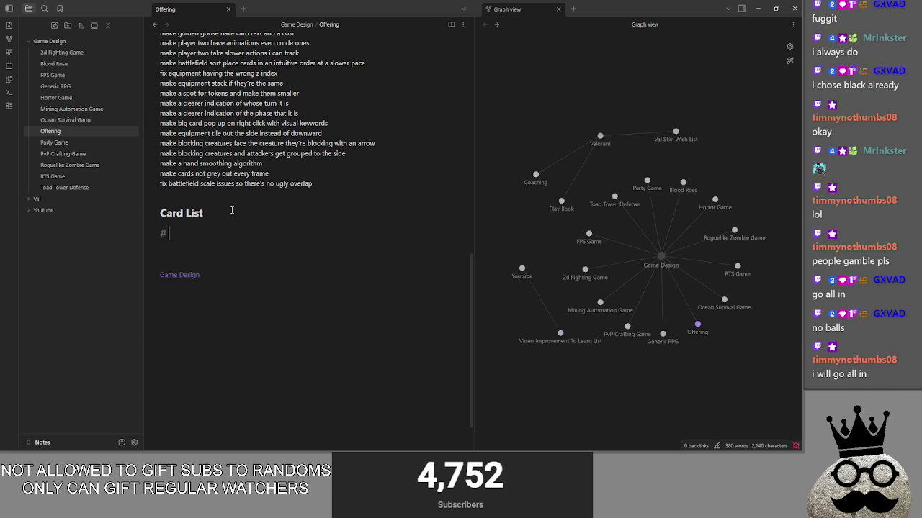
{"action": "type", "text": "# S"}
{"action": "type", "text": "My"}
{"action": "type", "text": "stic B"}
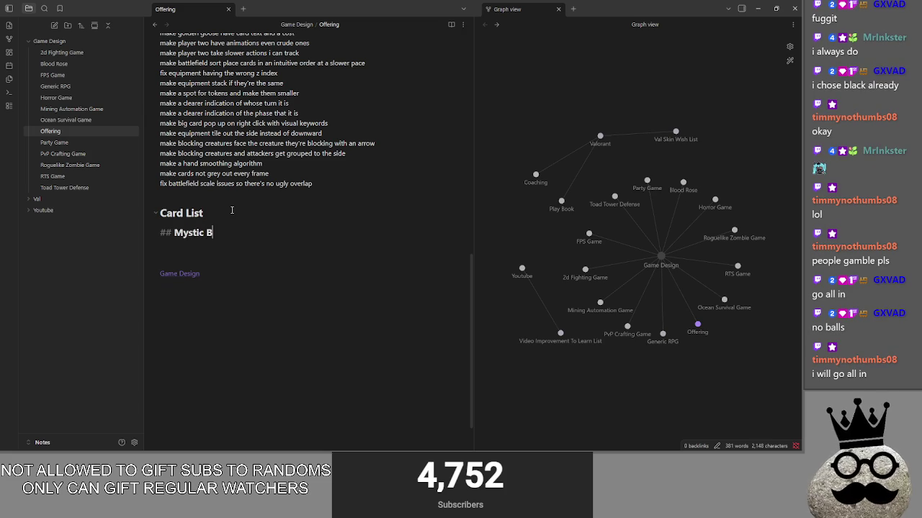
{"action": "type", "text": "eginnings"}
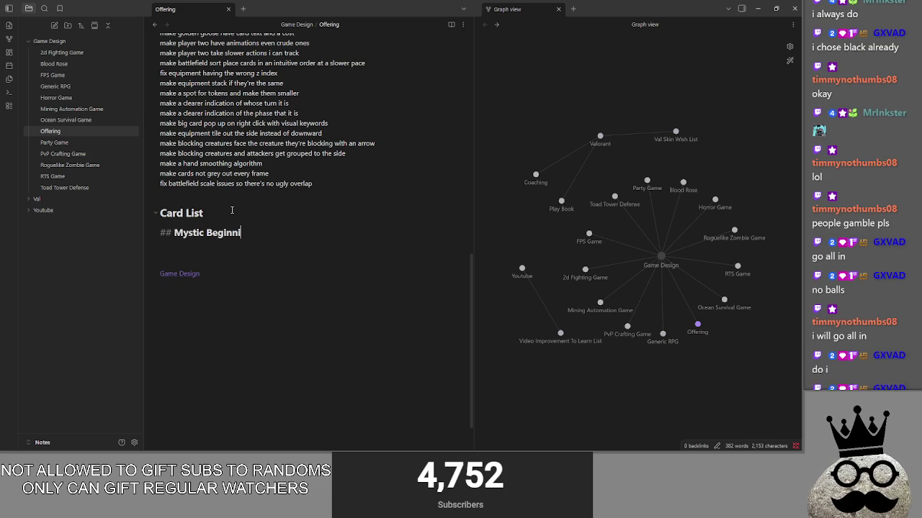
Step: Collapse the Royal Knight folder in Godot and correct the subheading to 'Mystical Beginnings'
{"action": "key", "text": "alt+Tab"}
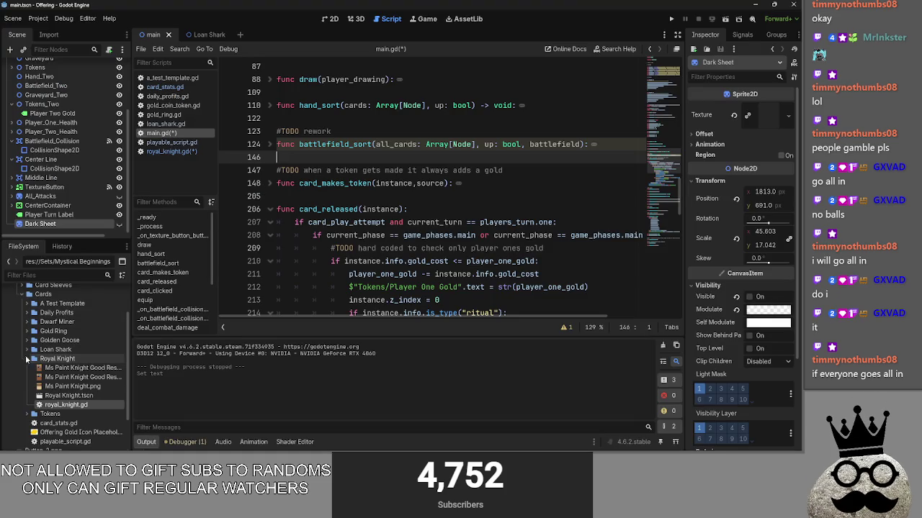
{"action": "left_click", "coordinate": [27, 358]}
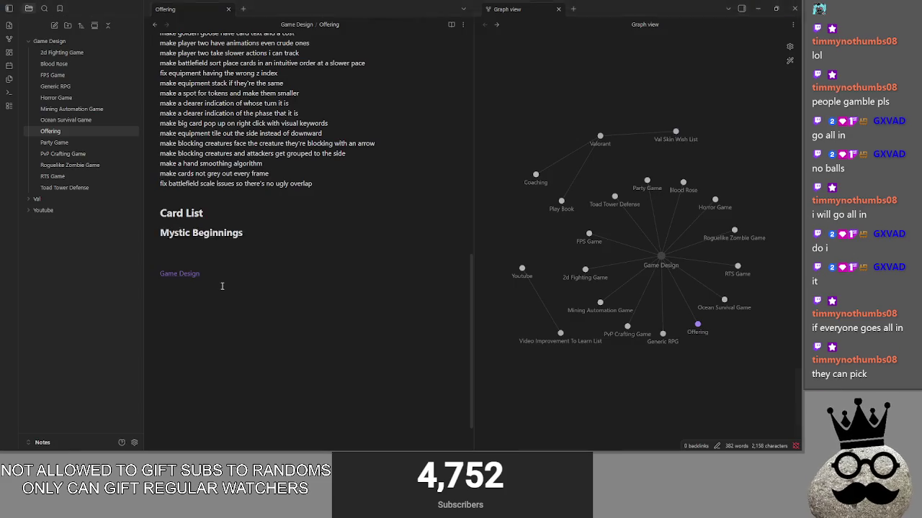
{"action": "key", "text": "alt+Tab"}
{"action": "left_click", "coordinate": [206, 232]}
{"action": "type", "text": "al Beginnings"}
{"action": "key", "text": "alt+Tab"}
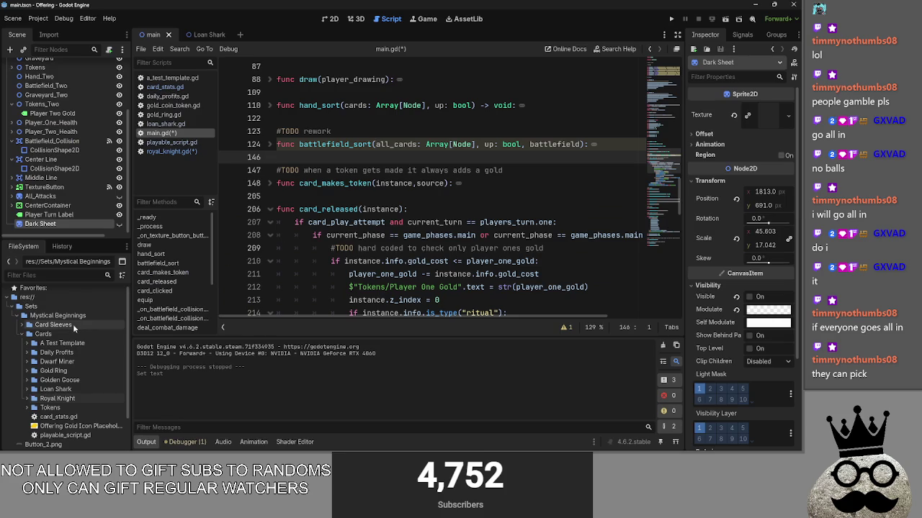
{"action": "key", "text": "alt+Tab"}
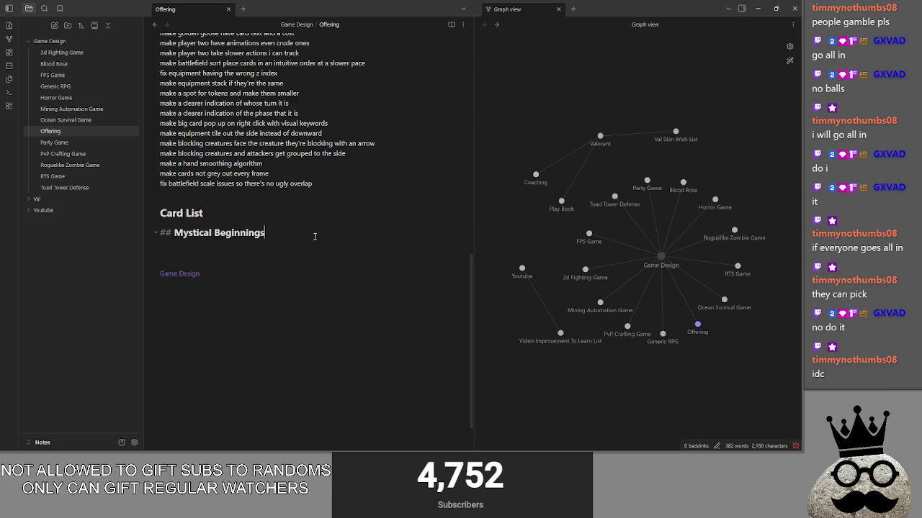
Step: Add level-3 subheadings Red, Orange, Yellow, Green, Blue and Purple under Mystical Beginnings
{"action": "key", "text": "Return"}
{"action": "type", "text": "###"}
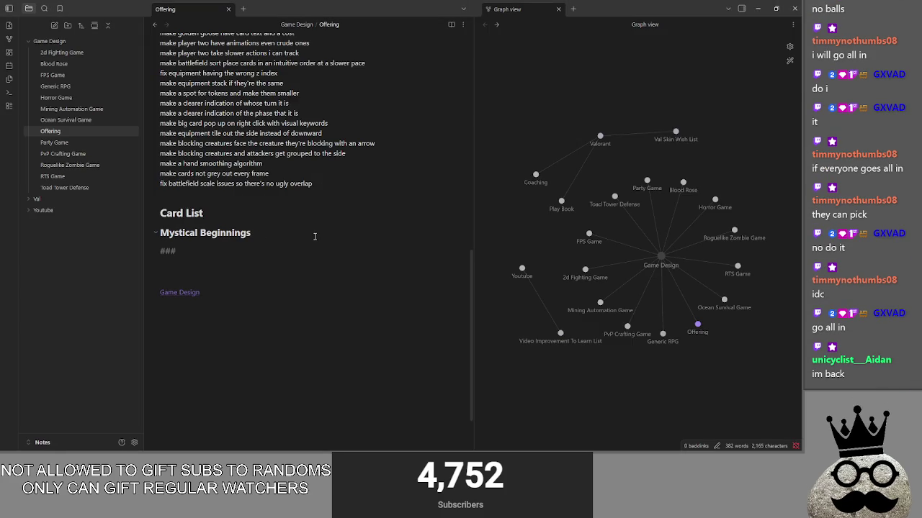
{"action": "type", "text": " d"}
{"action": "key", "text": "Return"}
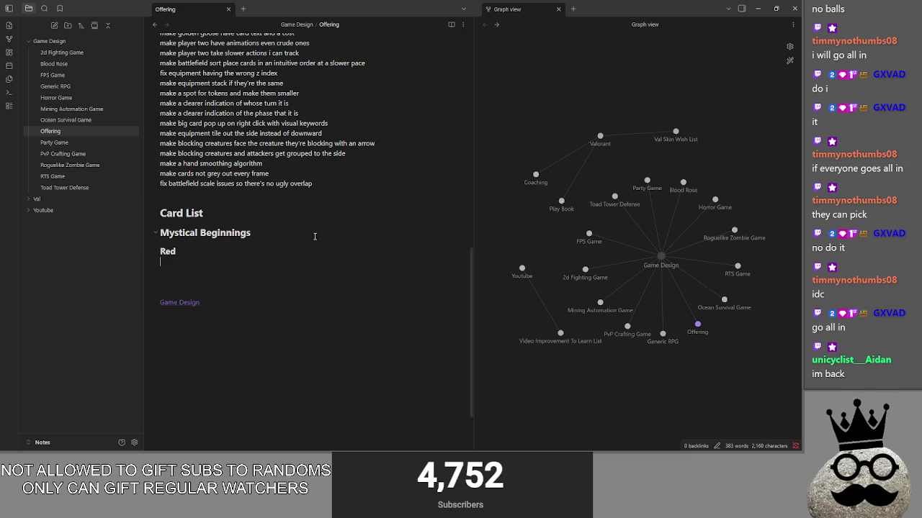
{"action": "type", "text": "### O"}
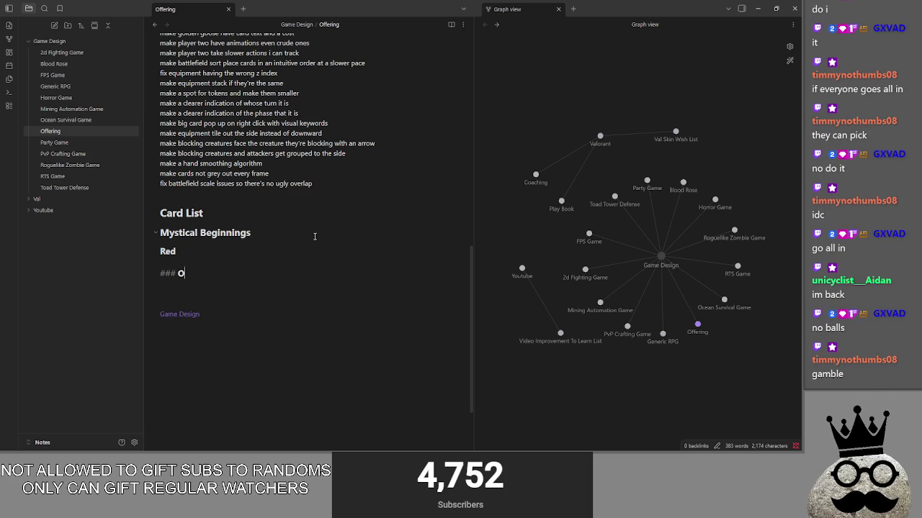
{"action": "type", "text": "Orange"}
{"action": "key", "text": "Return"}
{"action": "type", "text": "#"}
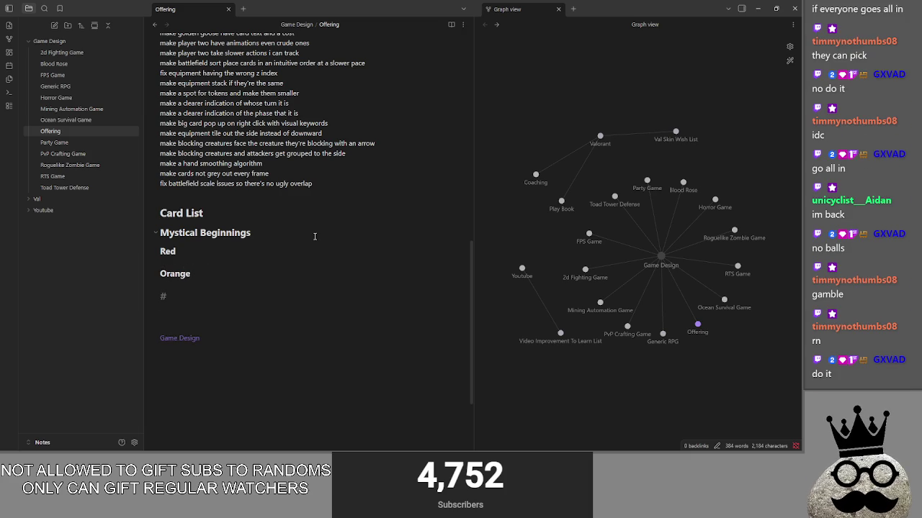
{"action": "type", "text": "llow"}
{"action": "key", "text": "Return"}
{"action": "type", "text": "#"}
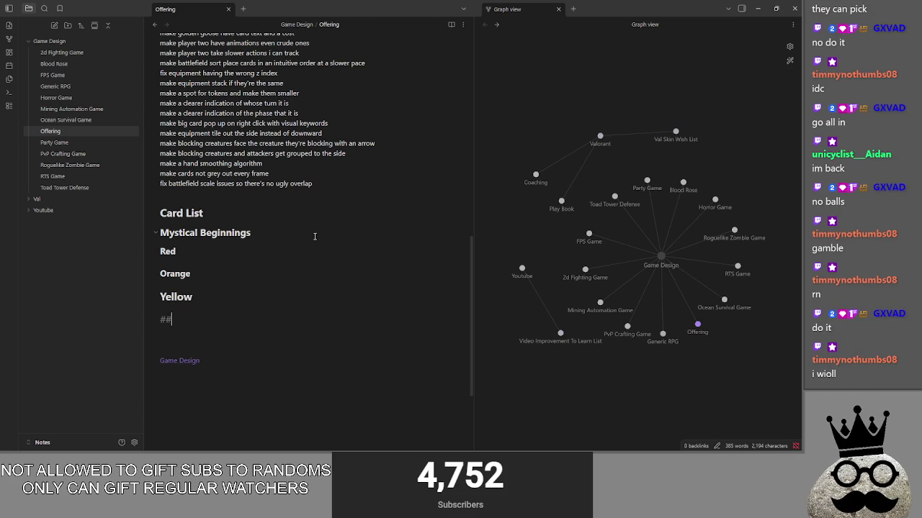
{"action": "type", "text": " ## reen"}
{"action": "key", "text": "Return"}
{"action": "type", "text": "### Blue"}
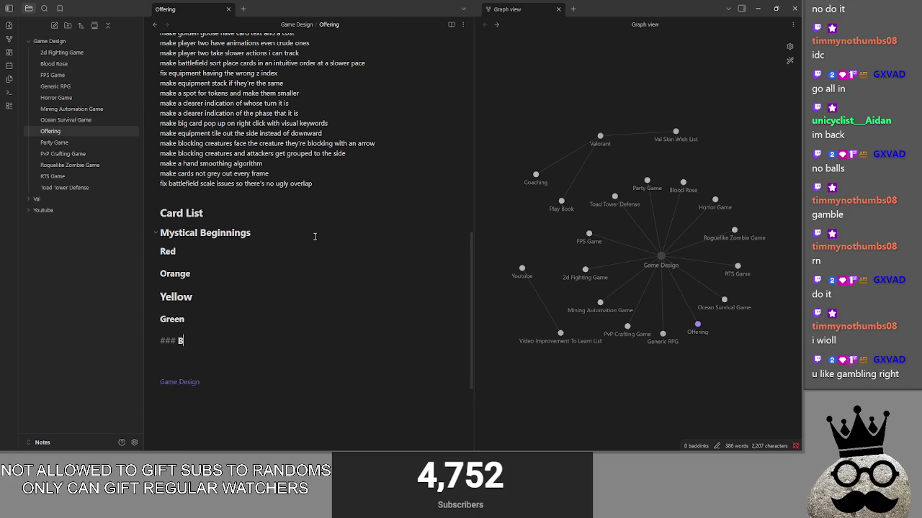
{"action": "key", "text": "Return"}
{"action": "key", "text": "Return"}
{"action": "type", "text": "#"}
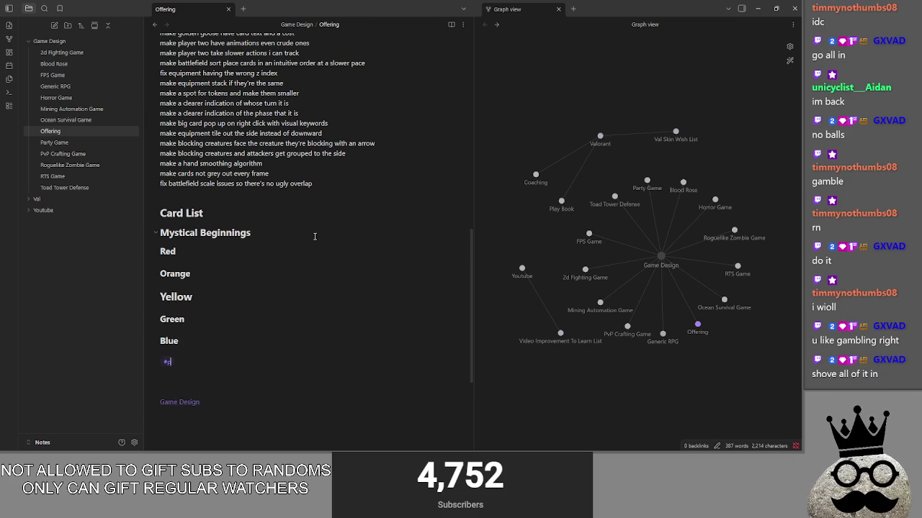
{"action": "type", "text": "## Purple"}
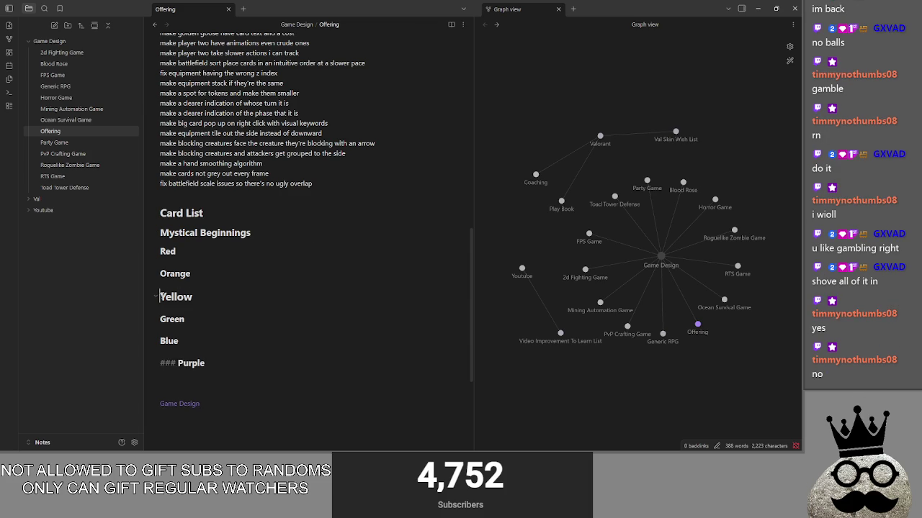
Step: Fix the Yellow subheading to level 3 and check the other colour headings' levels
{"action": "left_click", "coordinate": [160, 296]}
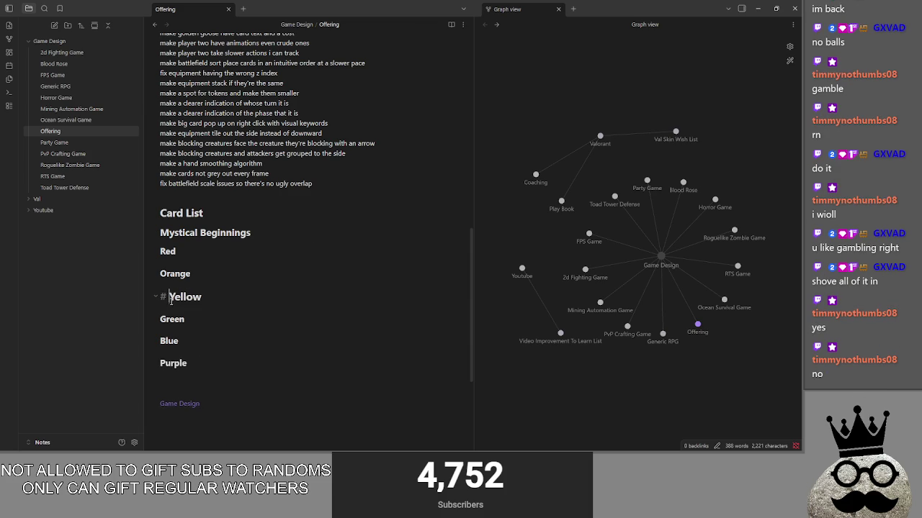
{"action": "type", "text": "##"}
{"action": "left_click", "coordinate": [203, 278]}
{"action": "left_click", "coordinate": [197, 253]}
{"action": "left_click", "coordinate": [256, 294]}
{"action": "left_click", "coordinate": [252, 307]}
{"action": "left_click", "coordinate": [244, 319]}
{"action": "left_click", "coordinate": [241, 339]}
{"action": "left_click", "coordinate": [237, 356]}
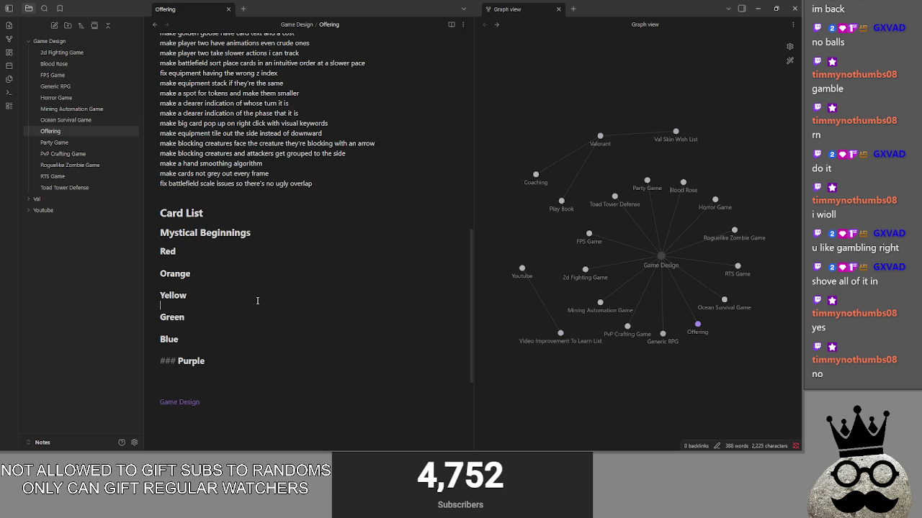
{"action": "left_click", "coordinate": [281, 243]}
{"action": "left_click", "coordinate": [280, 234]}
{"action": "left_click", "coordinate": [272, 244]}
{"action": "left_click", "coordinate": [272, 261]}
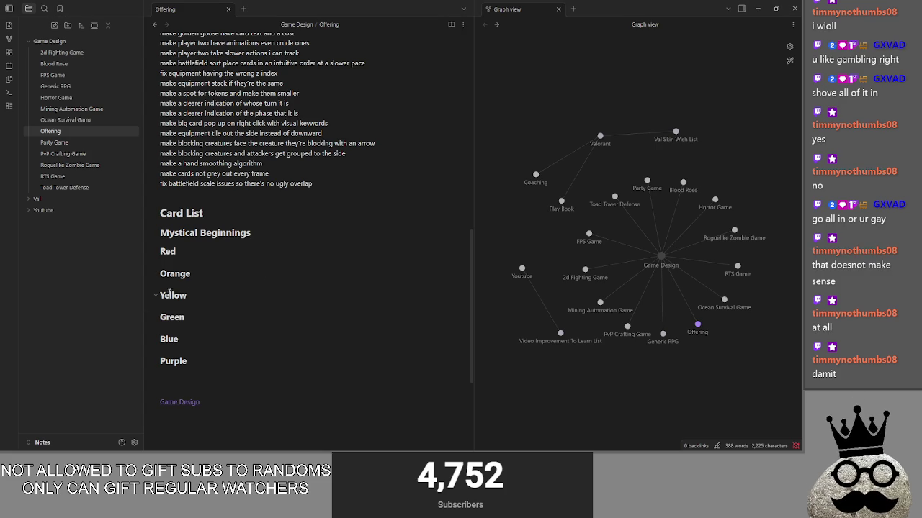
Step: Add '### Black' and '### White' subheadings below Purple
{"action": "left_click", "coordinate": [208, 377]}
{"action": "type", "text": "# ##ack"}
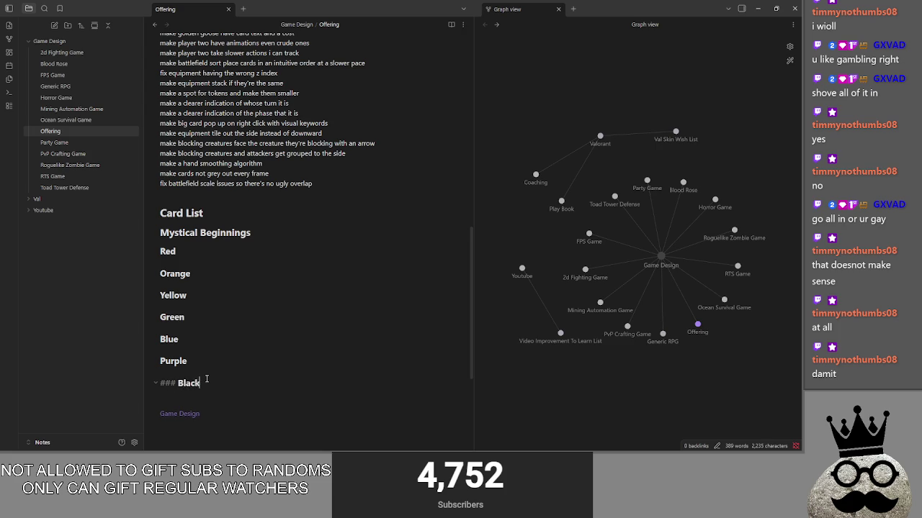
{"action": "key", "text": "Return"}
{"action": "type", "text": "### Wh"}
{"action": "type", "text": "ite"}
{"action": "left_click", "coordinate": [223, 369]}
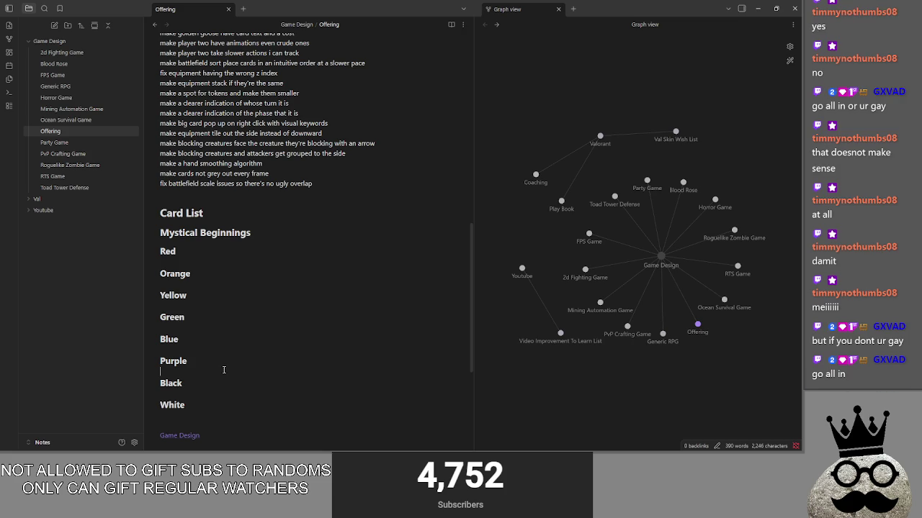
Step: Insert a blank line beneath the Orange subheading for its card entries
{"action": "left_click", "coordinate": [222, 282]}
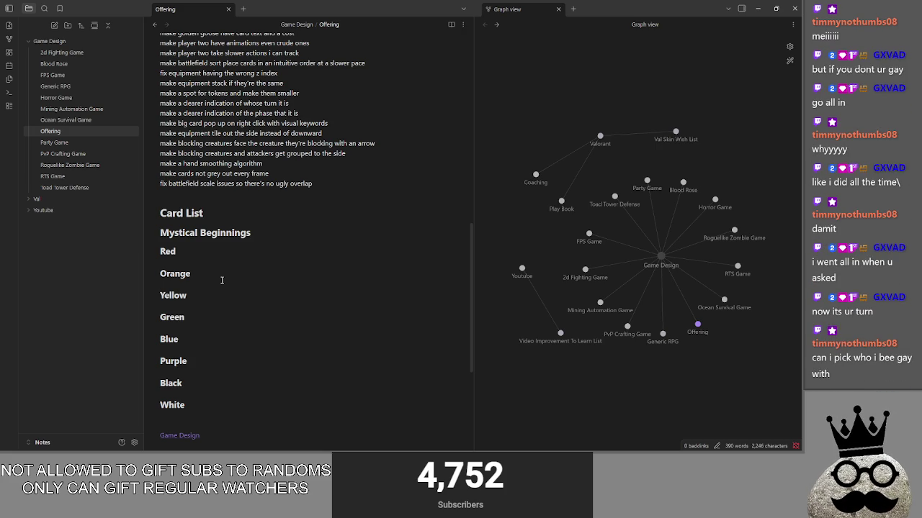
{"action": "left_click", "coordinate": [221, 280]}
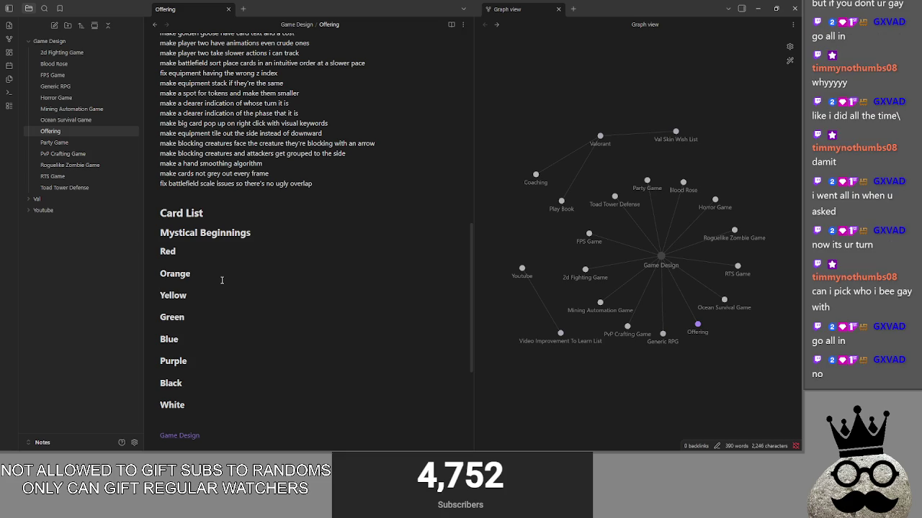
{"action": "key", "text": "Return"}
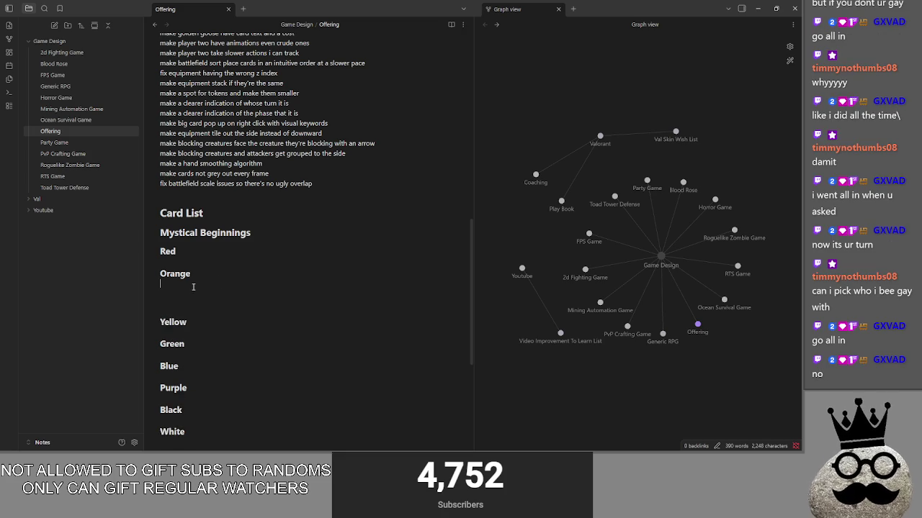
{"action": "type", "text": "#"}
{"action": "key", "text": "BackSpace"}
{"action": "key", "text": "BackSpace"}
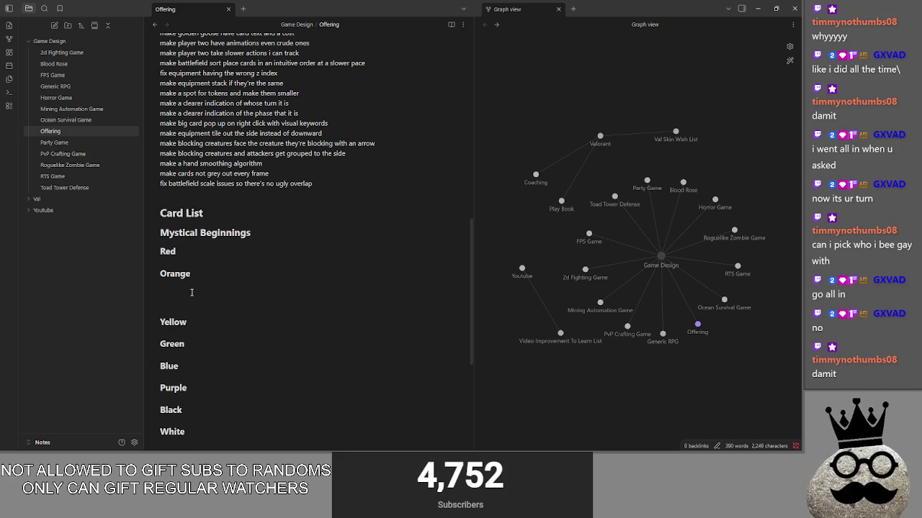
{"action": "type", "text": "Dwarf Miner"}
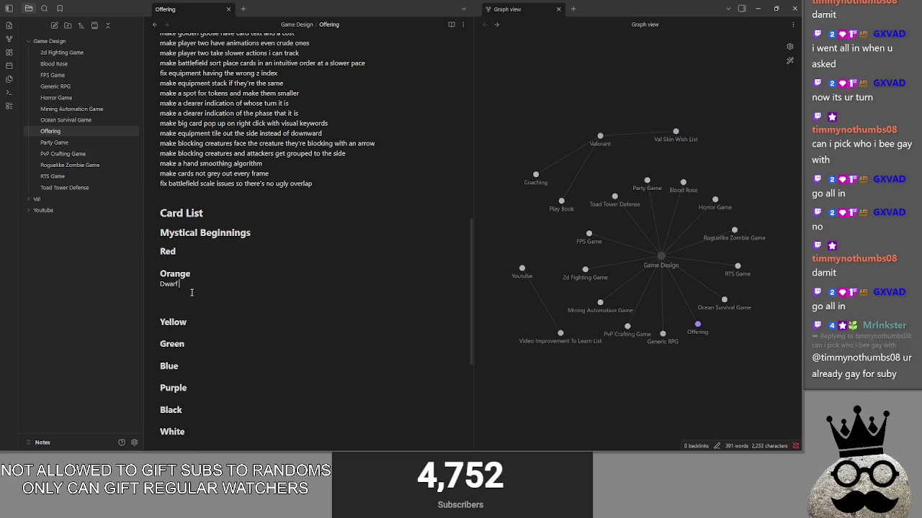
{"action": "key", "text": "Return"}
{"action": "key", "text": "Return"}
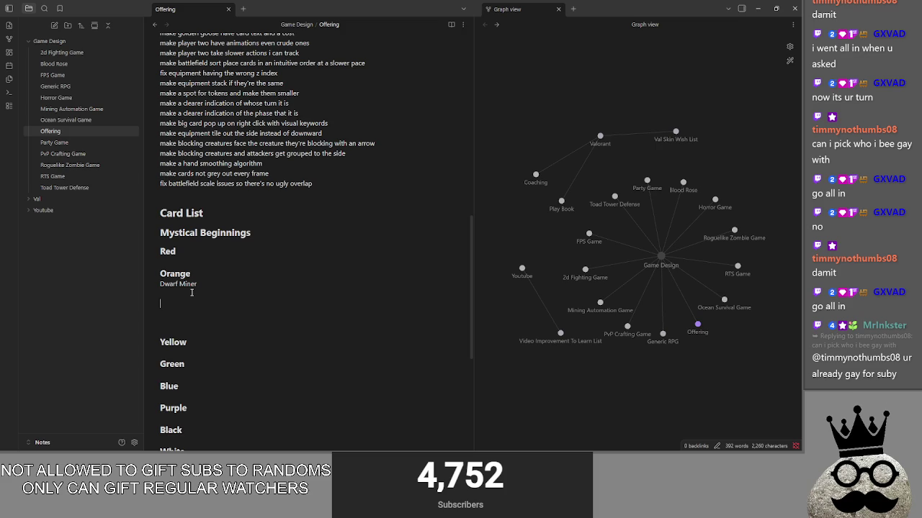
{"action": "key", "text": "BackSpace"}
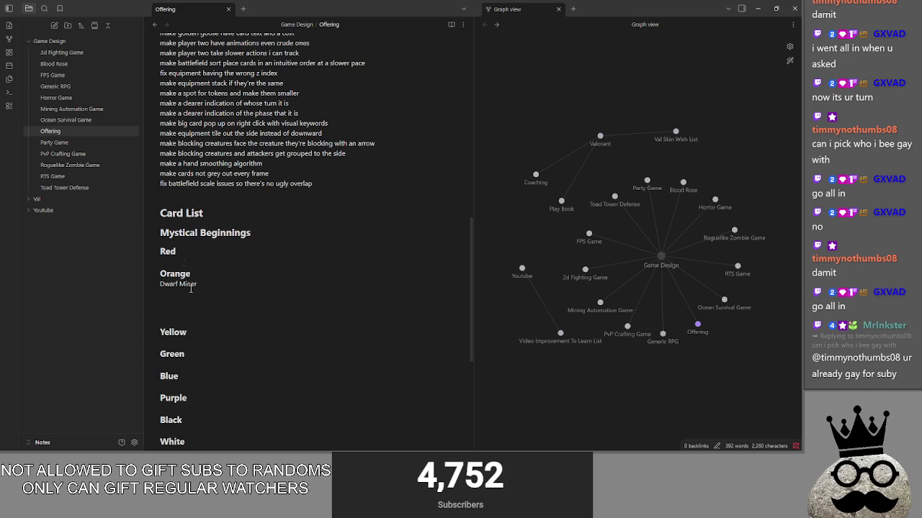
{"action": "key", "text": "BackSpace"}
{"action": "key", "text": "BackSpace"}
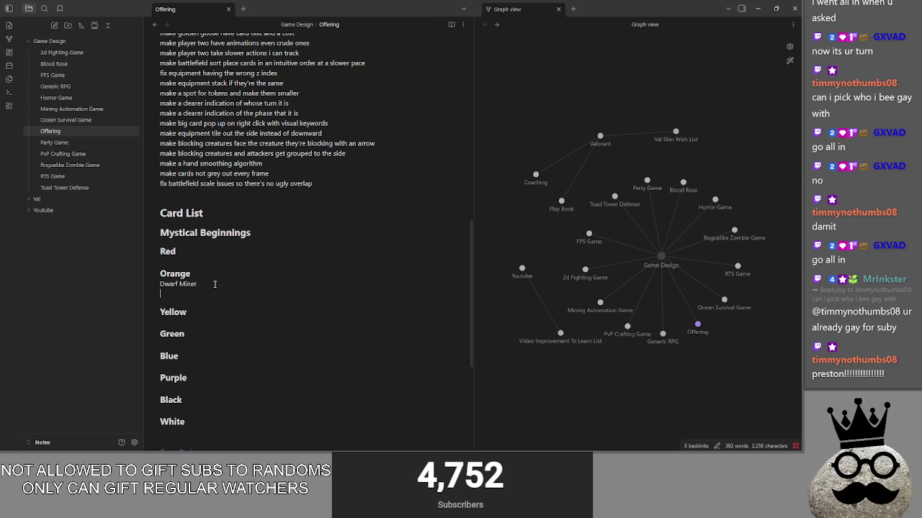
{"action": "left_click", "coordinate": [188, 328]}
{"action": "key", "text": "Return"}
{"action": "key", "text": "Return"}
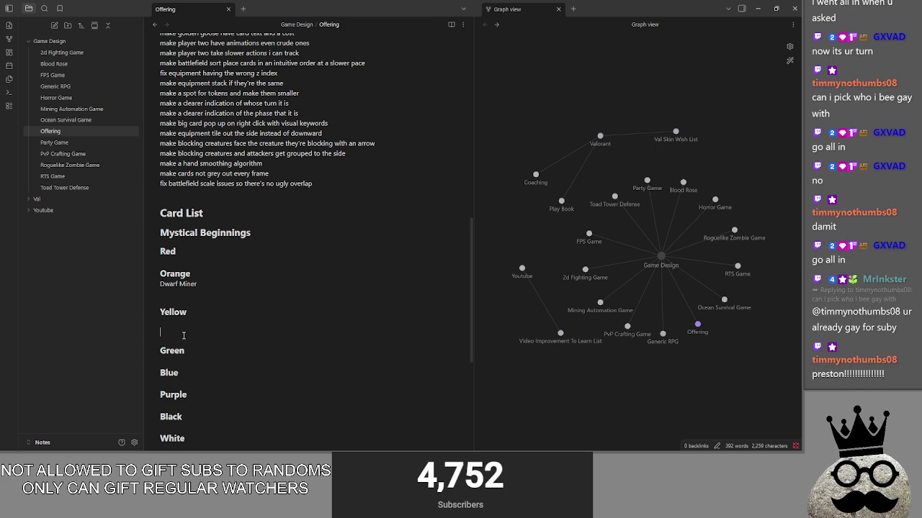
{"action": "key", "text": "BackSpace"}
{"action": "key", "text": "BackSpace"}
{"action": "left_click", "coordinate": [190, 411]}
{"action": "key", "text": "Return"}
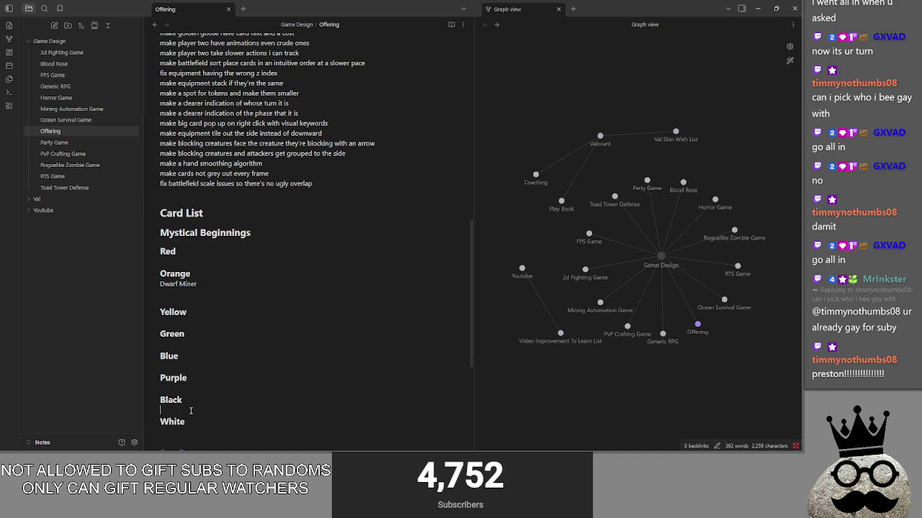
{"action": "key", "text": "BackSpace"}
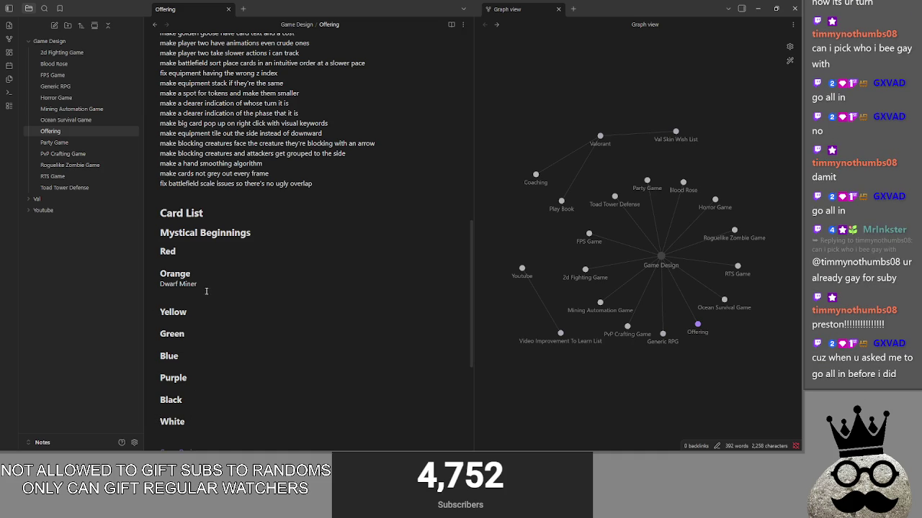
{"action": "left_click", "coordinate": [209, 288]}
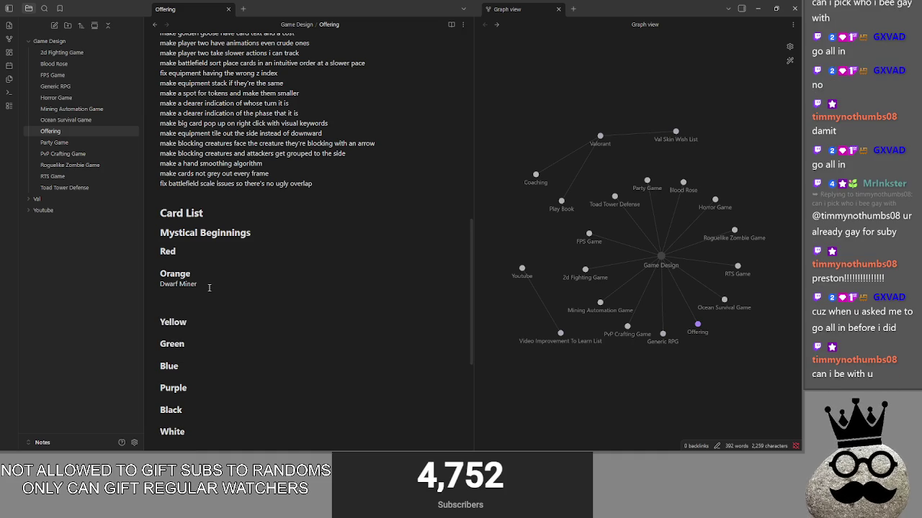
{"action": "key", "text": "Return"}
{"action": "key", "text": "BackSpace"}
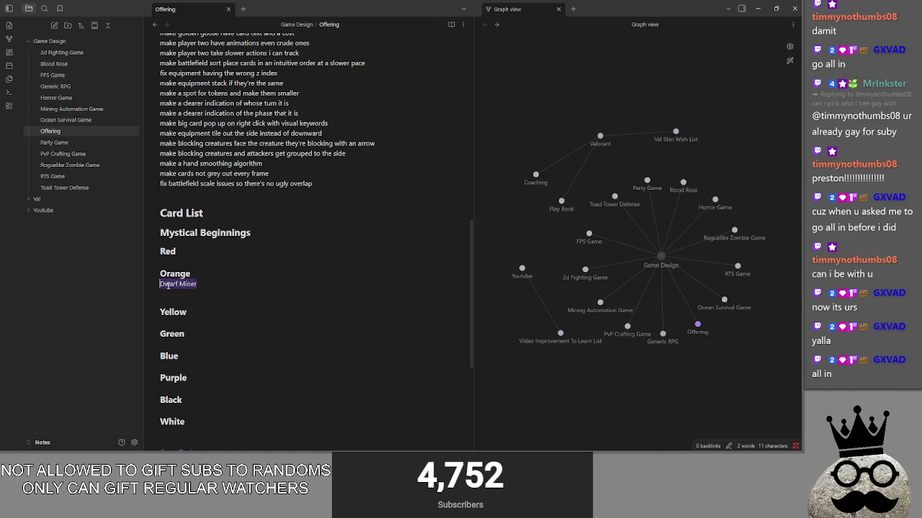
{"action": "triple_click", "coordinate": [224, 286]}
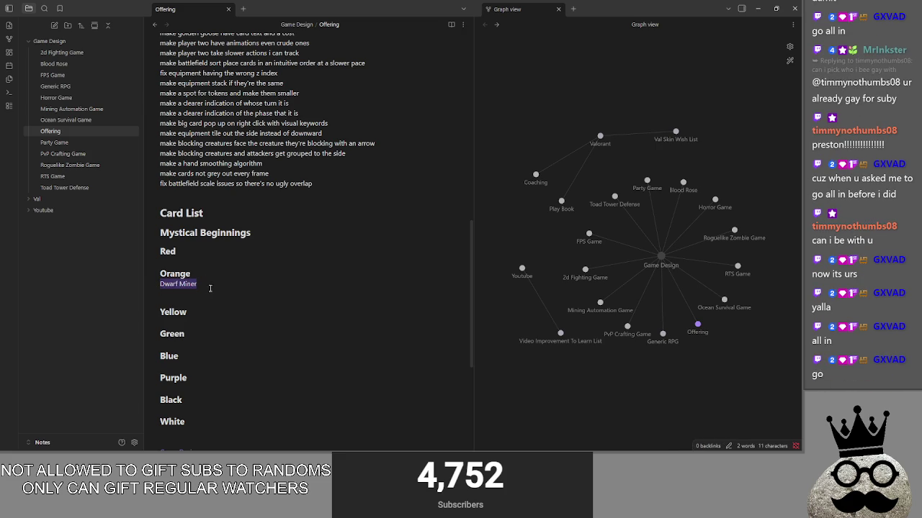
{"action": "left_click", "coordinate": [223, 285]}
{"action": "left_click_drag", "start_coordinate": [223, 286], "coordinate": [152, 288]}
{"action": "left_click", "coordinate": [212, 286]}
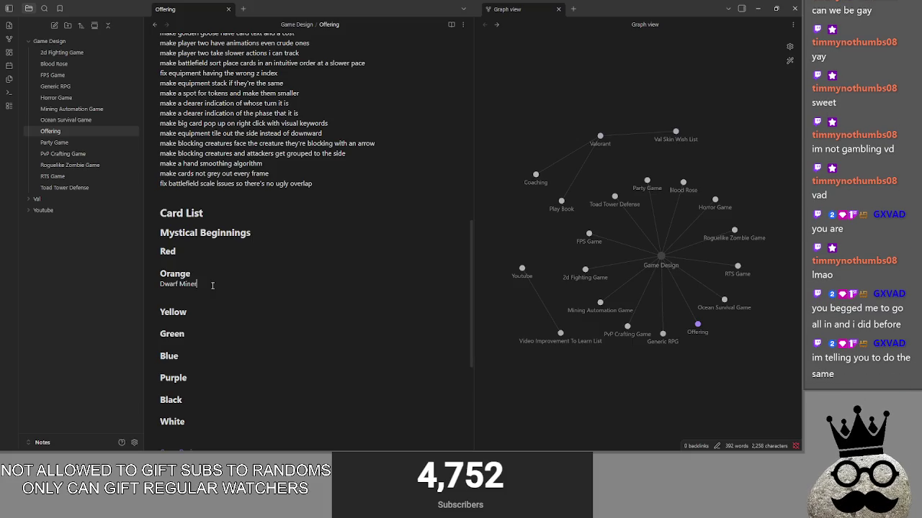
Step: Add 'Daily Profits' on a new line under Dwarf Miner in the Orange Card List
{"action": "key", "text": "Return"}
{"action": "type", "text": "d"}
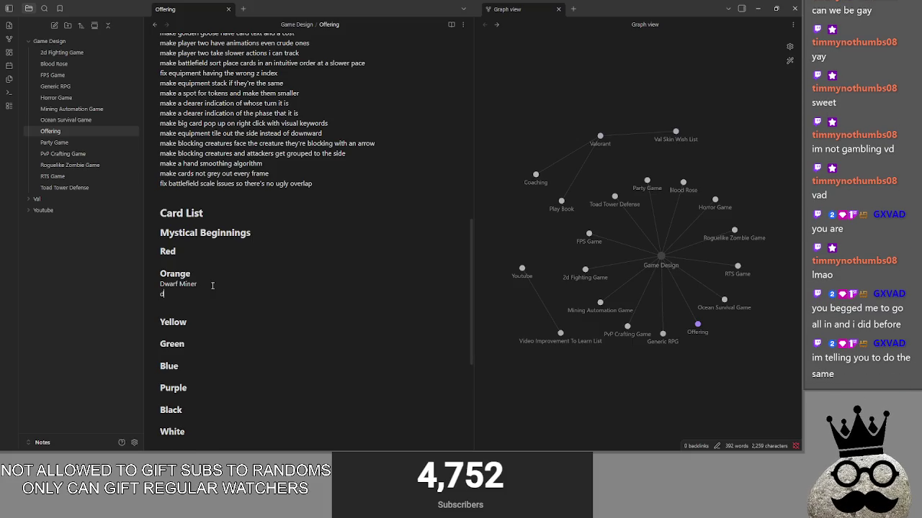
{"action": "key", "text": "BackSpace"}
{"action": "type", "text": "Daily Pr"}
{"action": "type", "text": "ofit"}
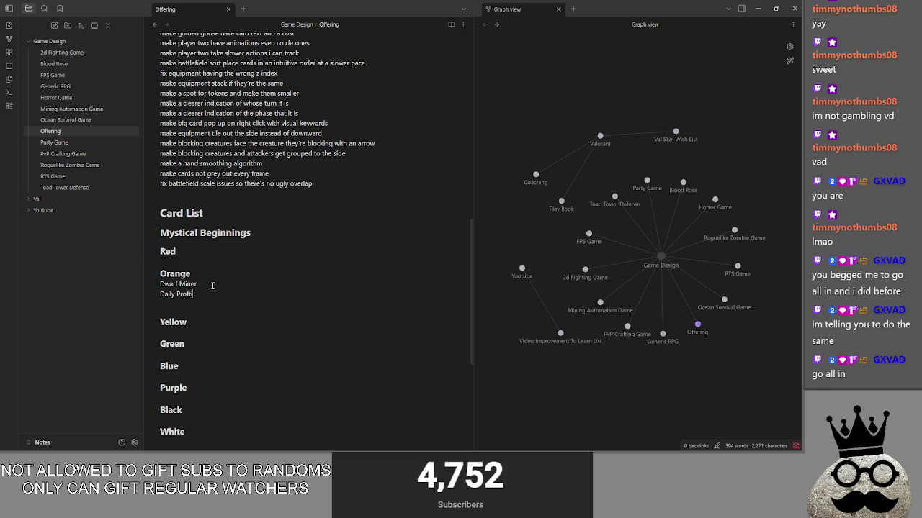
{"action": "type", "text": "s"}
{"action": "key", "text": "Return"}
{"action": "key", "text": "Return"}
{"action": "key", "text": "BackSpace"}
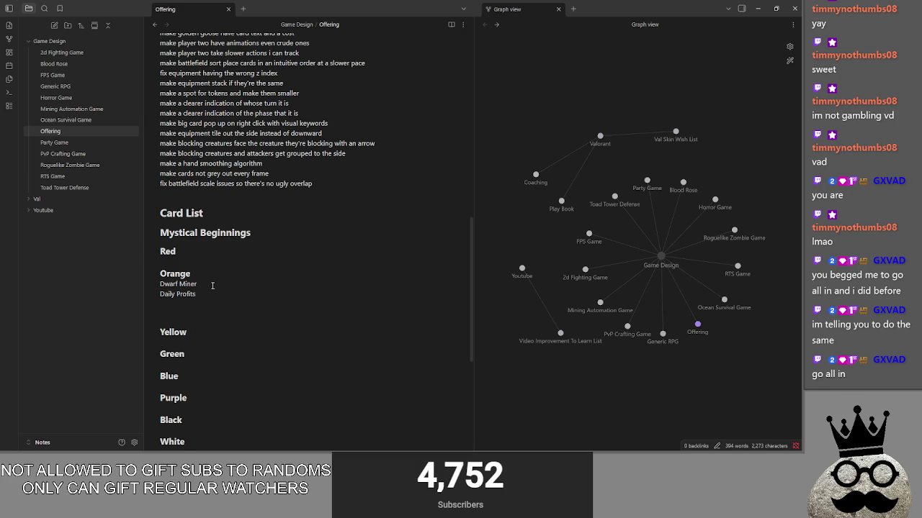
{"action": "key", "text": "alt+Tab"}
{"action": "key", "text": "alt+Tab"}
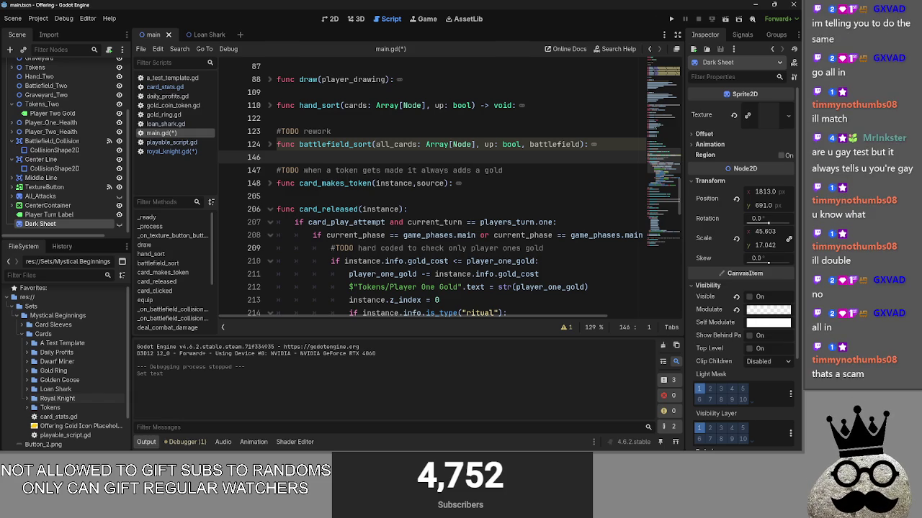
{"action": "left_click", "coordinate": [311, 201]}
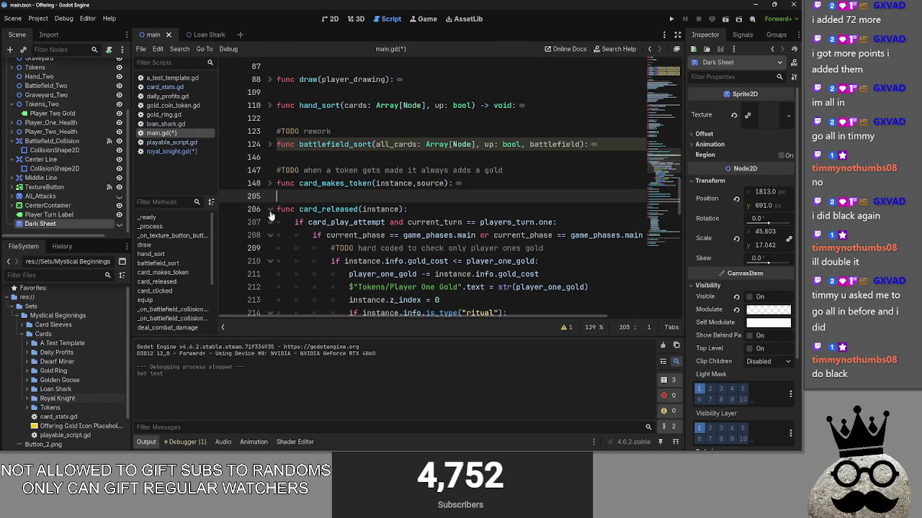
Step: Add a new card_cast() function with a pass body below card_released
{"action": "scroll", "coordinate": [317, 201], "scroll_direction": "down", "scroll_amount": 3}
{"action": "scroll", "coordinate": [366, 184], "scroll_direction": "down", "scroll_amount": 1}
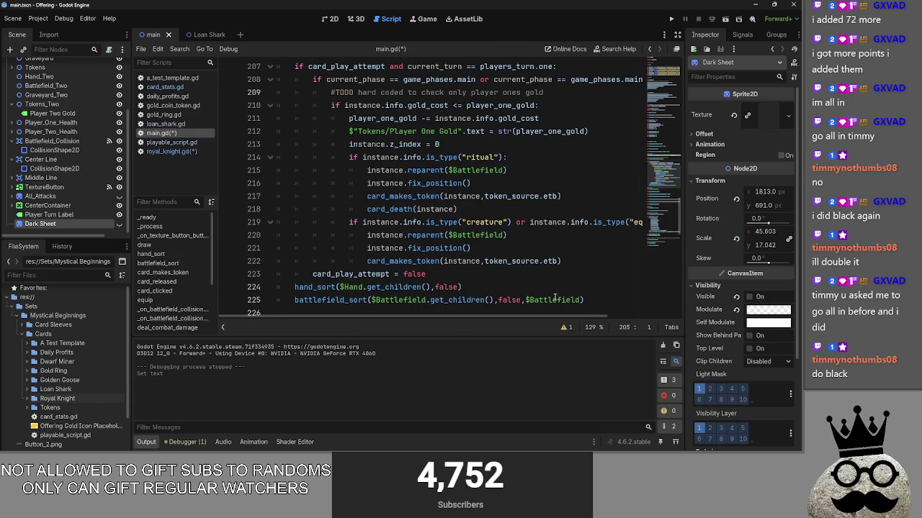
{"action": "scroll", "coordinate": [594, 302], "scroll_direction": "up", "scroll_amount": 2}
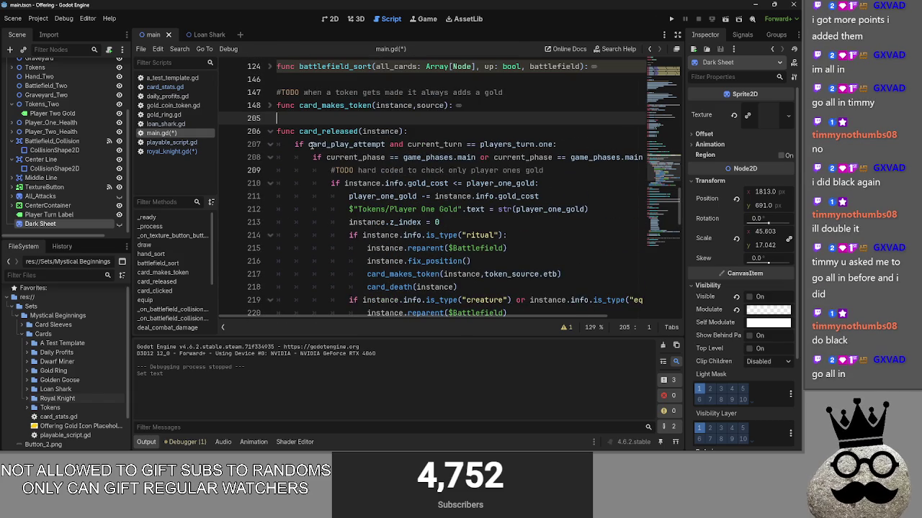
{"action": "scroll", "coordinate": [470, 200], "scroll_direction": "down", "scroll_amount": 1}
{"action": "scroll", "coordinate": [469, 200], "scroll_direction": "down", "scroll_amount": 2}
{"action": "mouse_move", "coordinate": [634, 300]}
{"action": "left_mouse_down"}
{"action": "mouse_move", "coordinate": [313, 268]}
{"action": "mouse_move", "coordinate": [286, 173]}
{"action": "mouse_move", "coordinate": [266, 189]}
{"action": "left_mouse_up"}
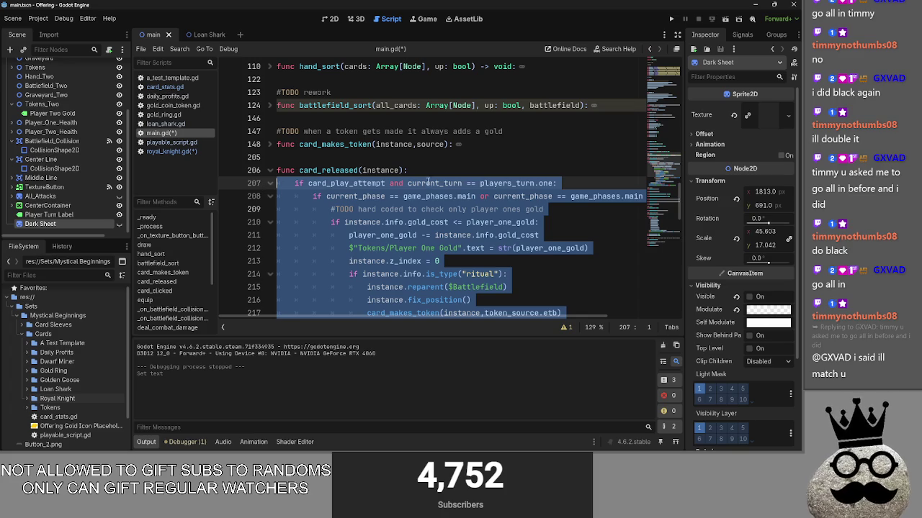
{"action": "scroll", "coordinate": [545, 178], "scroll_direction": "down", "scroll_amount": 2}
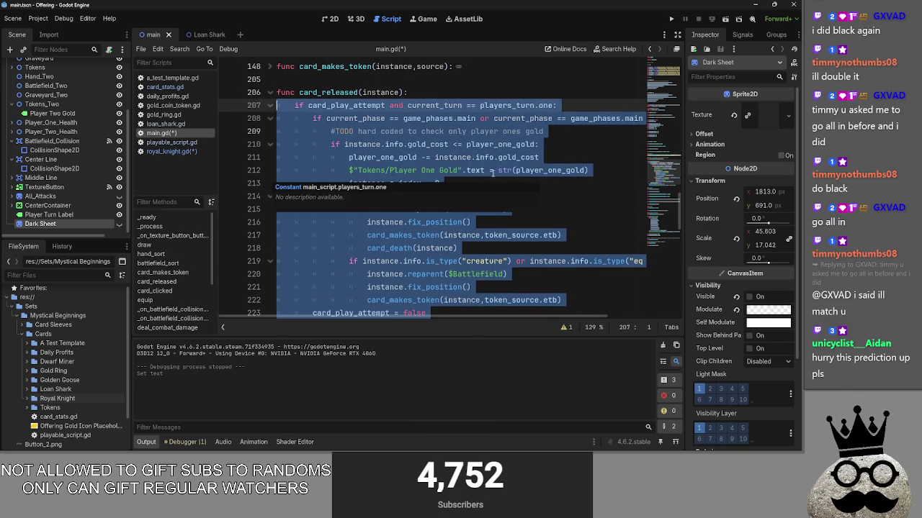
{"action": "scroll", "coordinate": [545, 178], "scroll_direction": "down", "scroll_amount": 4}
{"action": "left_click", "coordinate": [364, 206]}
{"action": "key", "text": "ctrl+shift+Return"}
{"action": "key", "text": "ctrl+shift+Return"}
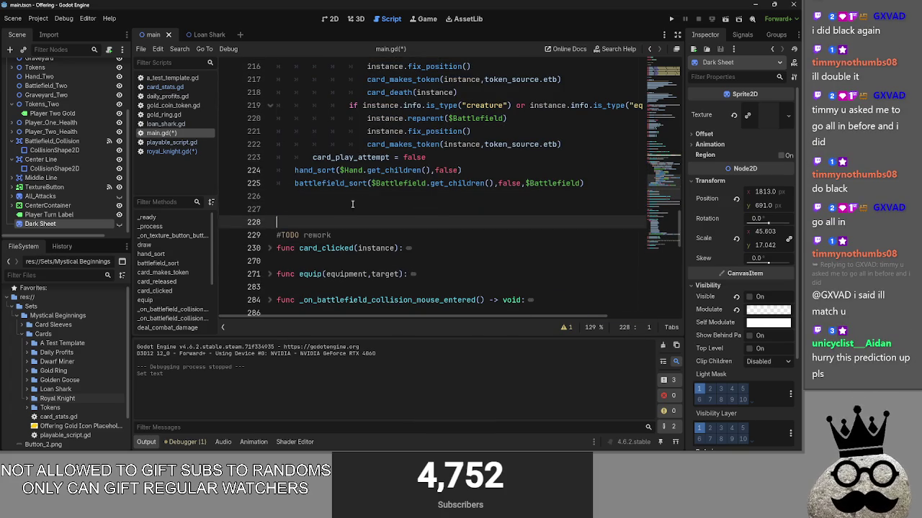
{"action": "type", "text": "func cas"}
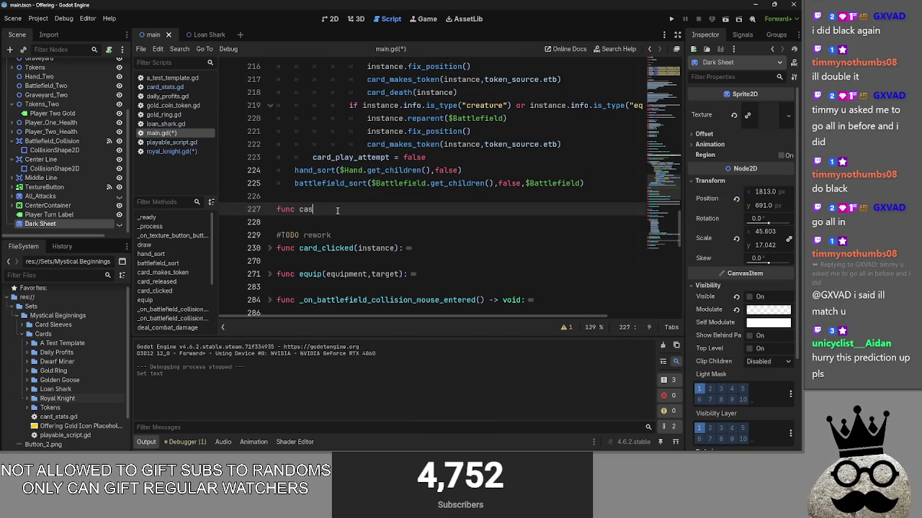
{"action": "type", "text": "t_conf"}
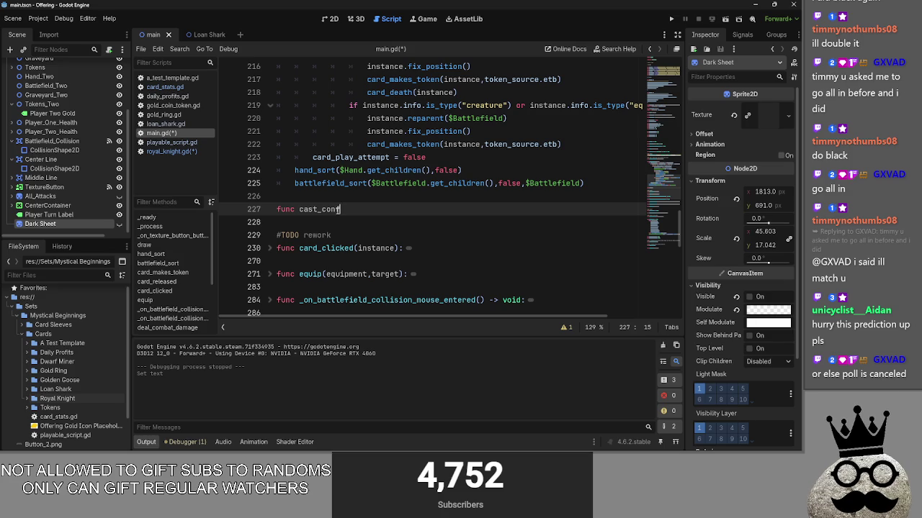
{"action": "type", "text": "irmation"}
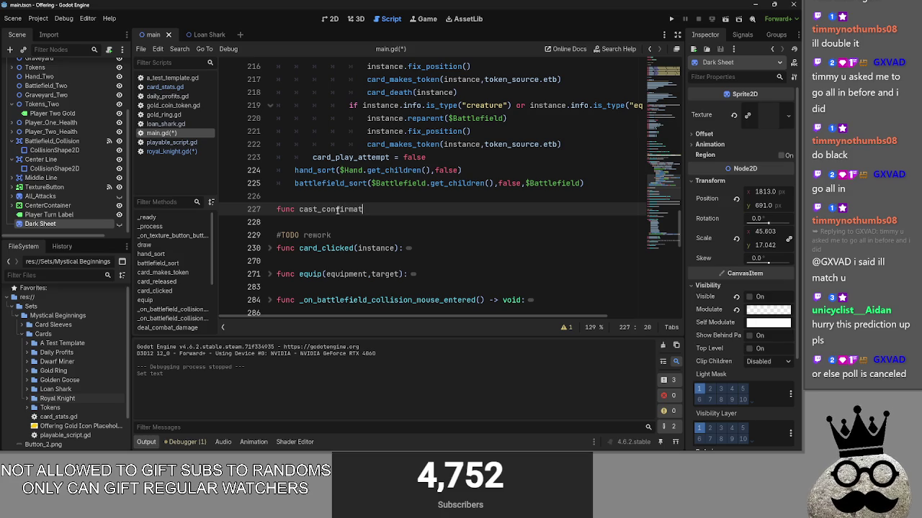
{"action": "key", "text": "ctrl+BackSpace"}
{"action": "type", "text": "card_cast"}
{"action": "type", "text": "():"}
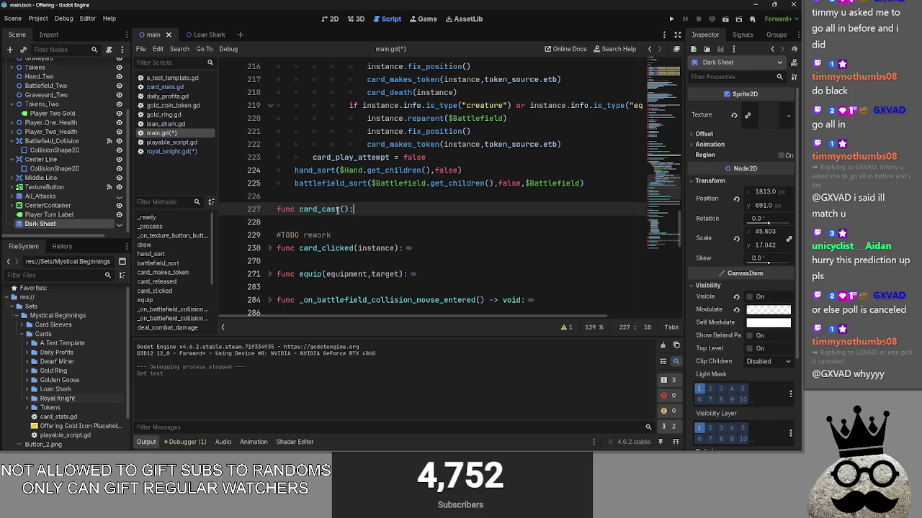
{"action": "key", "text": "Return"}
{"action": "type", "text": "pass"}
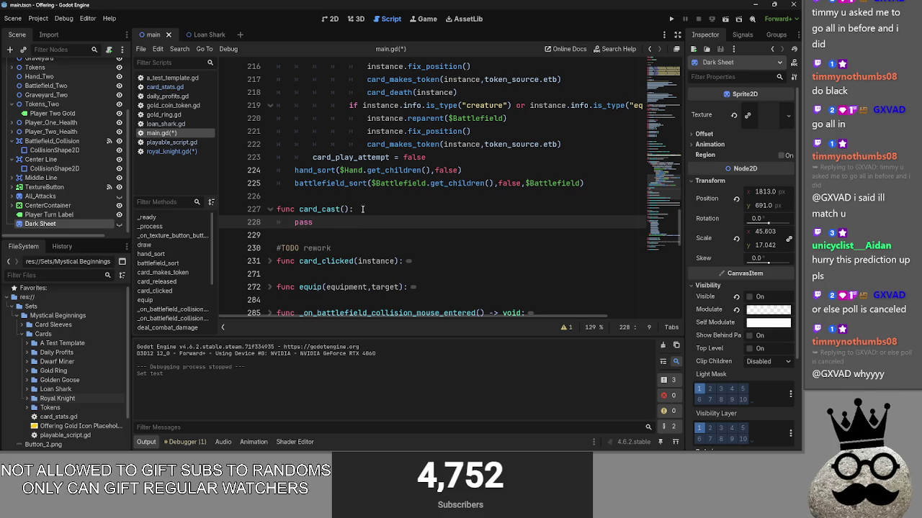
Step: Move card_released's body into card_cast and remove 'card_play_attempt and ' from its if condition
{"action": "scroll", "coordinate": [356, 209], "scroll_direction": "up", "scroll_amount": 2}
{"action": "left_click_drag", "start_coordinate": [312, 288], "coordinate": [292, 108]}
{"action": "left_click_drag", "start_coordinate": [360, 158], "coordinate": [375, 204]}
{"action": "scroll", "coordinate": [457, 198], "scroll_direction": "up", "scroll_amount": 1}
{"action": "left_click", "coordinate": [407, 150]}
{"action": "key", "text": "ctrl+shift+Left"}
{"action": "key", "text": "ctrl+shift+Left"}
{"action": "key", "text": "ctrl+shift+Left"}
{"action": "key", "text": "ctrl+shift+Left"}
{"action": "key", "text": "BackSpace"}
{"action": "key", "text": "End"}
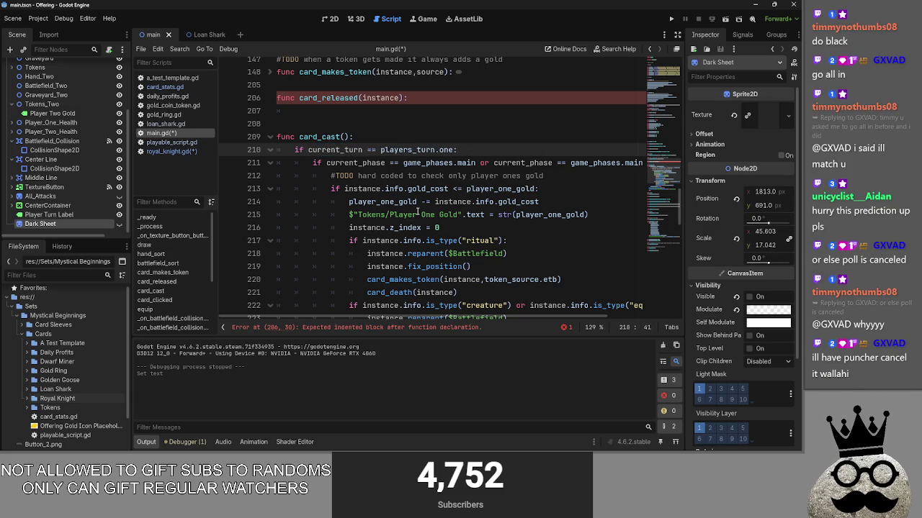
{"action": "mouse_move", "coordinate": [524, 314]}
{"action": "left_mouse_down"}
{"action": "mouse_move", "coordinate": [607, 314]}
{"action": "mouse_move", "coordinate": [524, 315]}
{"action": "left_mouse_up"}
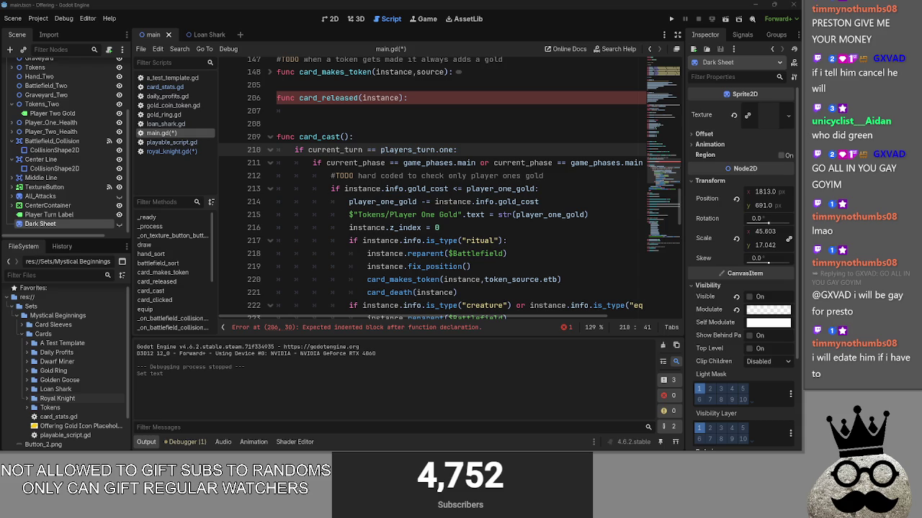
{"action": "mouse_move", "coordinate": [706, 362]}
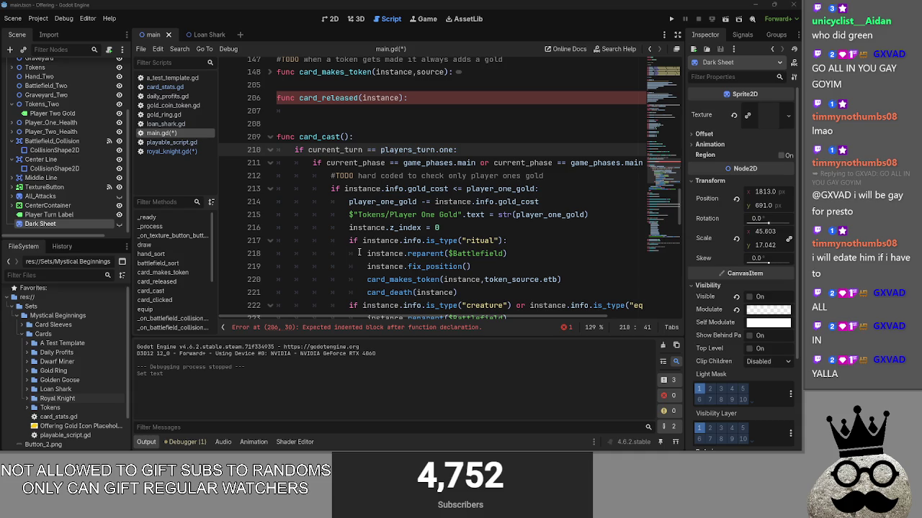
Step: Name the parameters of both card_cast and card_released 'card'
{"action": "scroll", "coordinate": [357, 252], "scroll_direction": "up", "scroll_amount": 2}
{"action": "left_click", "coordinate": [313, 189]}
{"action": "scroll", "coordinate": [317, 189], "scroll_direction": "up", "scroll_amount": 2}
{"action": "scroll", "coordinate": [331, 188], "scroll_direction": "down", "scroll_amount": 3}
{"action": "left_click", "coordinate": [344, 175]}
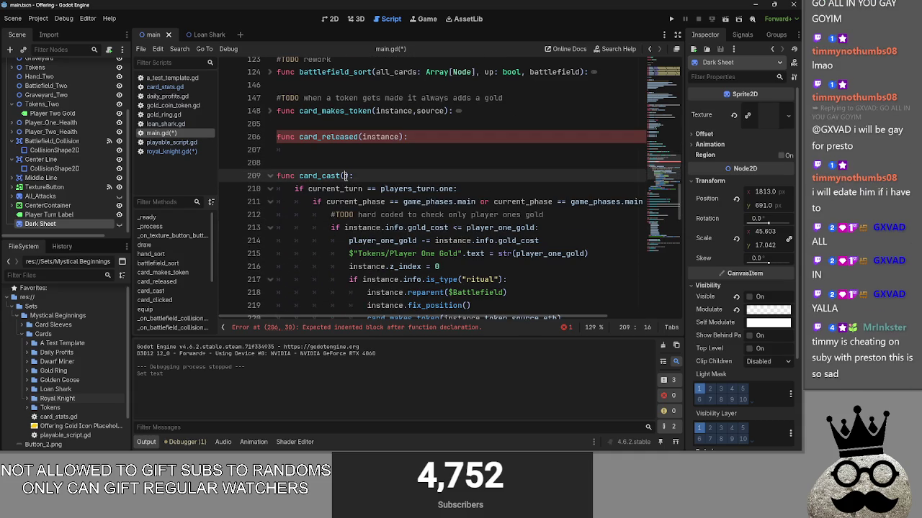
{"action": "type", "text": "instance"}
{"action": "double_click", "coordinate": [360, 176]}
{"action": "type", "text": "card"}
{"action": "double_click", "coordinate": [374, 137]}
{"action": "type", "text": "card"}
{"action": "left_click", "coordinate": [427, 139]}
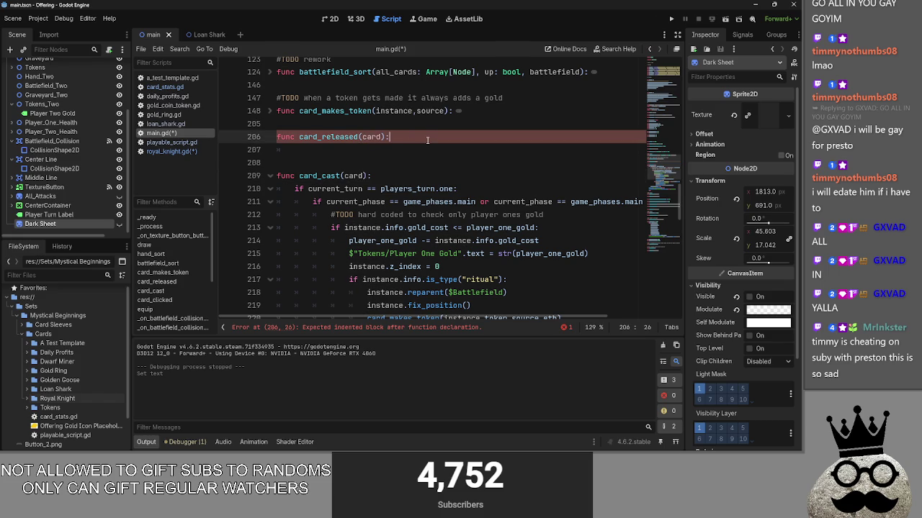
Step: Add print(card) to the body of card_released
{"action": "left_click", "coordinate": [415, 150]}
{"action": "type", "text": "p"}
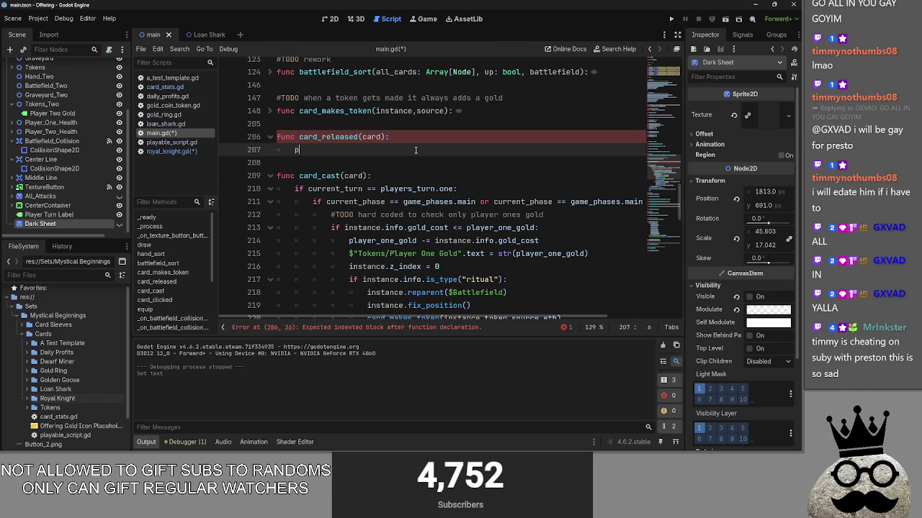
{"action": "type", "text": "rint(card"}
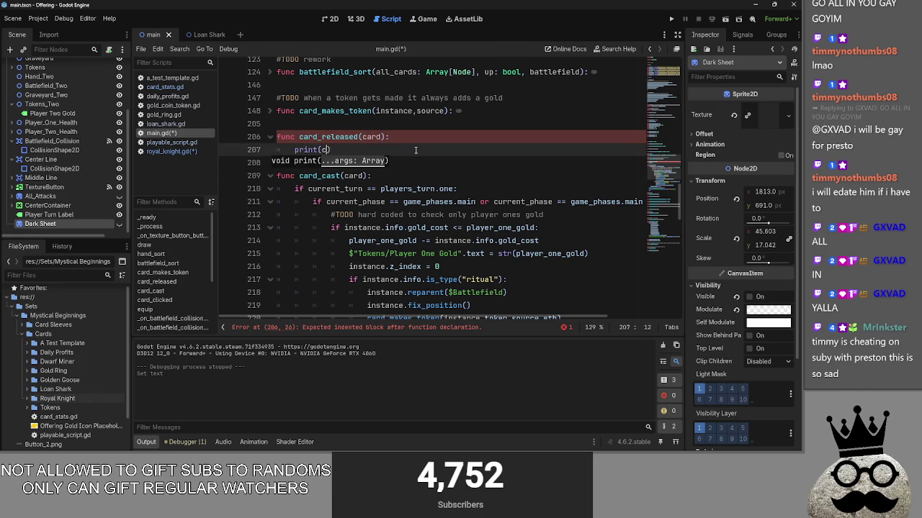
{"action": "left_click", "coordinate": [427, 137]}
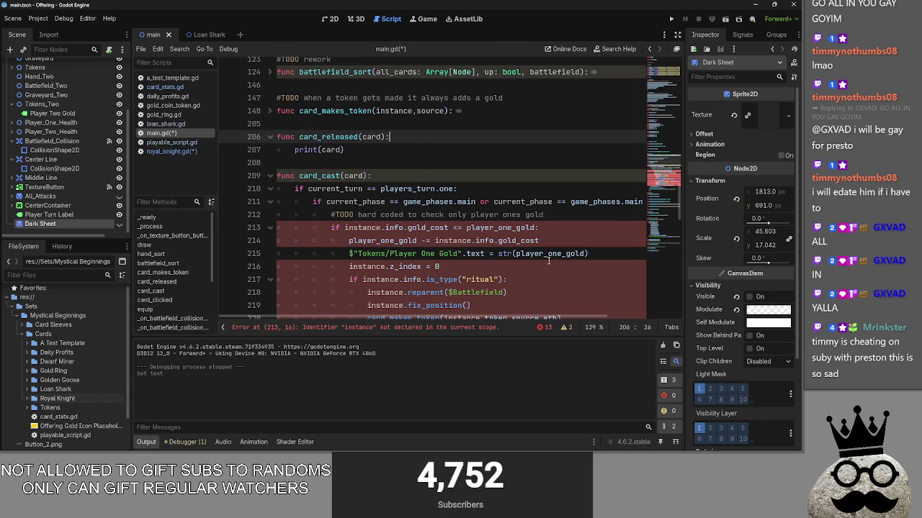
{"action": "key", "text": "Return"}
Step: Replace each 'instance' reference with 'card' on lines 214–222 of card_cast
{"action": "double_click", "coordinate": [354, 188]}
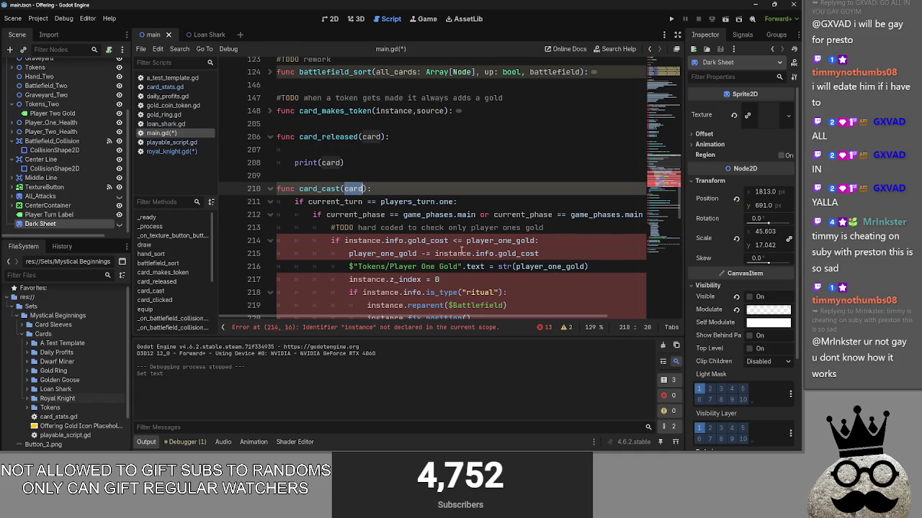
{"action": "key", "text": "ctrl+c"}
{"action": "double_click", "coordinate": [367, 240]}
{"action": "key", "text": "ctrl+v"}
{"action": "double_click", "coordinate": [453, 254]}
{"action": "key", "text": "ctrl+v"}
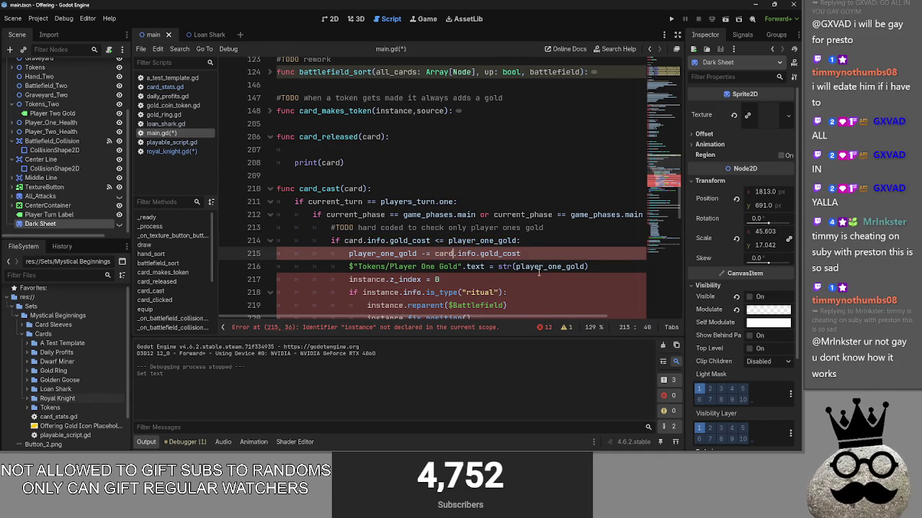
{"action": "scroll", "coordinate": [541, 272], "scroll_direction": "down", "scroll_amount": 1}
{"action": "double_click", "coordinate": [369, 241]}
{"action": "key", "text": "ctrl+v"}
{"action": "double_click", "coordinate": [380, 253]}
{"action": "key", "text": "ctrl+v"}
{"action": "double_click", "coordinate": [384, 266]}
{"action": "key", "text": "ctrl+v"}
{"action": "double_click", "coordinate": [384, 279]}
{"action": "key", "text": "ctrl+v"}
{"action": "left_click", "coordinate": [468, 291]}
{"action": "double_click", "coordinate": [461, 292]}
{"action": "key", "text": "ctrl+v"}
{"action": "scroll", "coordinate": [468, 291], "scroll_direction": "down", "scroll_amount": 2}
{"action": "double_click", "coordinate": [436, 266]}
{"action": "key", "text": "ctrl+v"}
Step: Replace the remaining 'instance' references with 'card' on lines 223–226
{"action": "scroll", "coordinate": [518, 264], "scroll_direction": "down", "scroll_amount": 2}
{"action": "left_click", "coordinate": [559, 214]}
{"action": "key", "text": "ctrl+v"}
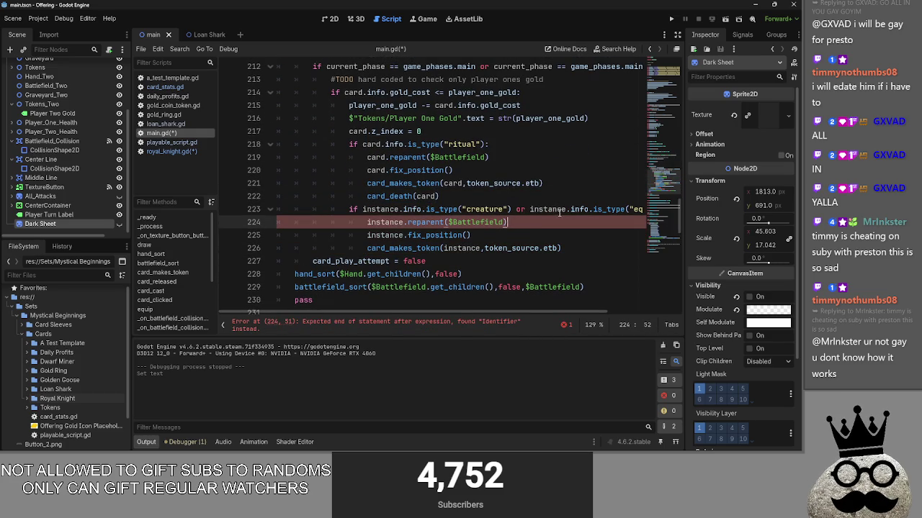
{"action": "key", "text": "ctrl+z"}
{"action": "double_click", "coordinate": [559, 210]}
{"action": "key", "text": "ctrl+v"}
{"action": "double_click", "coordinate": [382, 209]}
{"action": "key", "text": "ctrl+v"}
{"action": "double_click", "coordinate": [387, 223]}
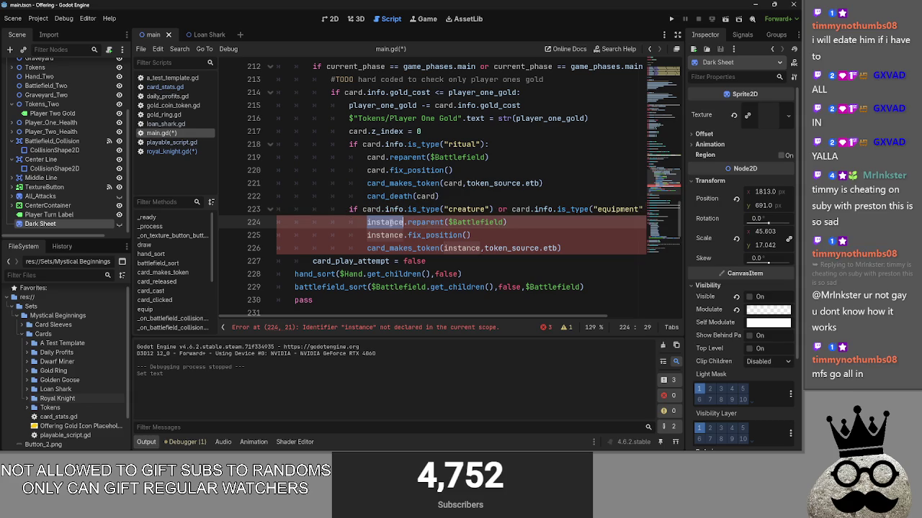
{"action": "key", "text": "ctrl+v"}
{"action": "double_click", "coordinate": [385, 236]}
{"action": "key", "text": "ctrl+v"}
{"action": "double_click", "coordinate": [461, 249]}
{"action": "key", "text": "ctrl+v"}
{"action": "left_click", "coordinate": [453, 235]}
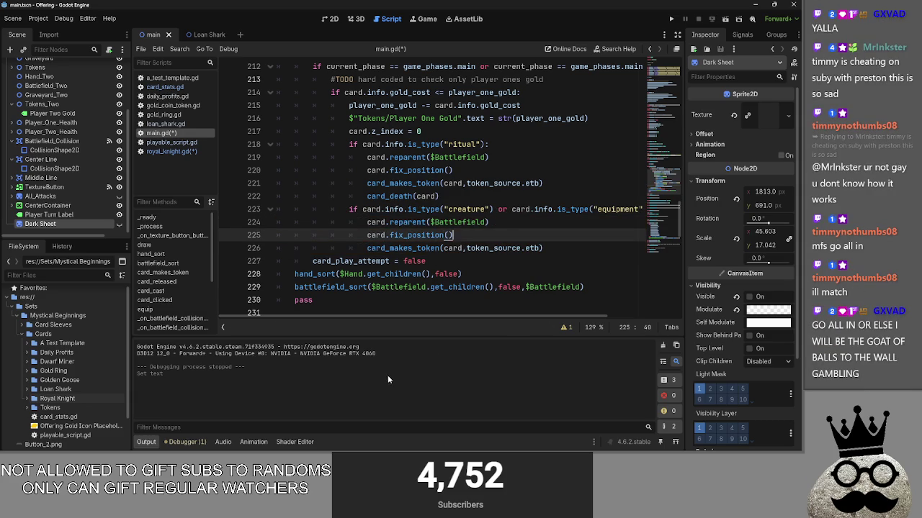
{"action": "left_click_drag", "start_coordinate": [526, 319], "coordinate": [513, 319]}
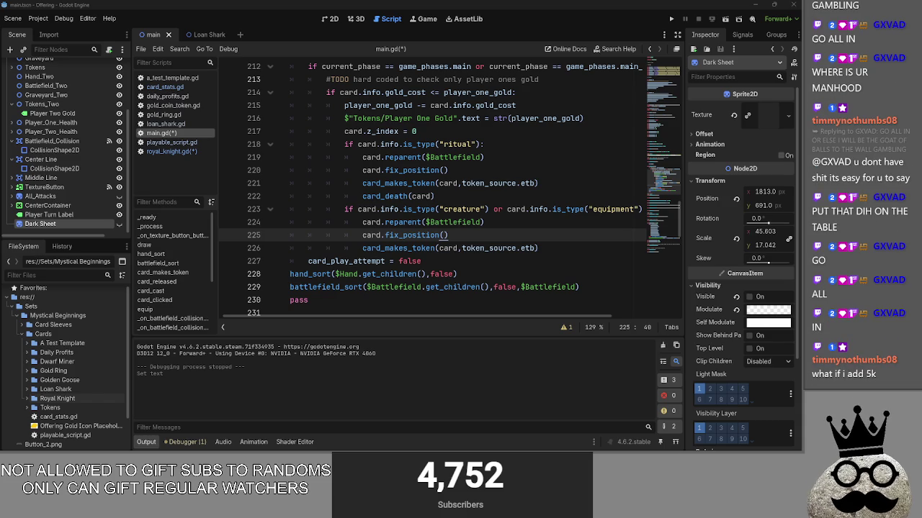
Step: Delete the leftover pass at the end of card_cast
{"action": "scroll", "coordinate": [351, 228], "scroll_direction": "up", "scroll_amount": 3}
{"action": "scroll", "coordinate": [351, 228], "scroll_direction": "down", "scroll_amount": 4}
{"action": "triple_click", "coordinate": [299, 261]}
{"action": "key", "text": "BackSpace"}
Step: Insert a $"Dark Sheet" node reference above print(card) in card_released
{"action": "scroll", "coordinate": [350, 283], "scroll_direction": "up", "scroll_amount": 4}
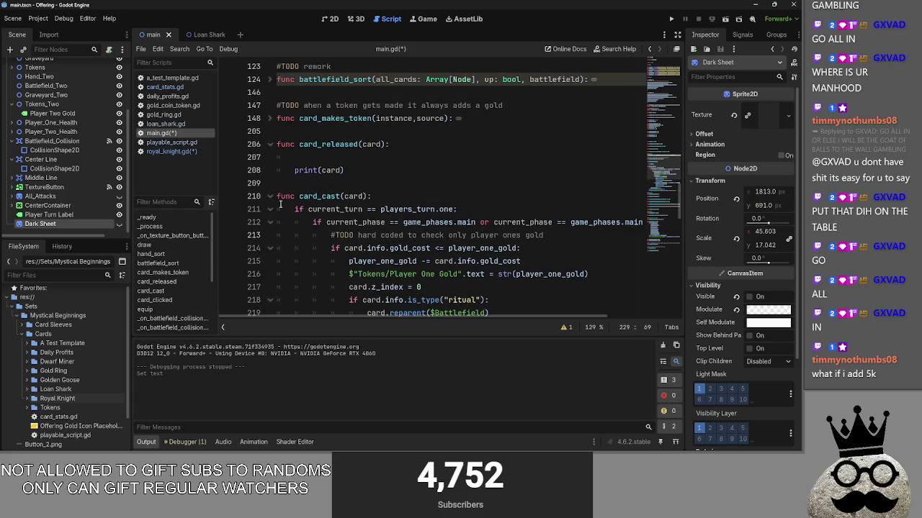
{"action": "left_click", "coordinate": [355, 151]}
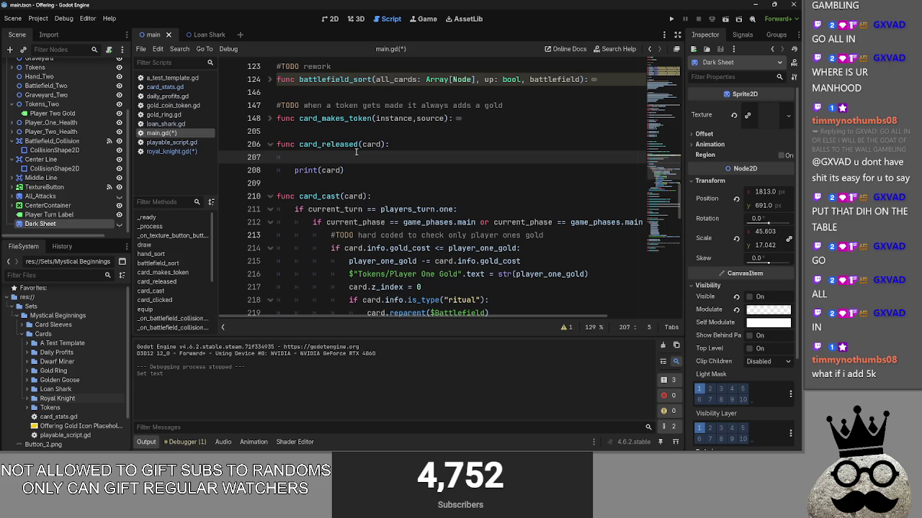
{"action": "key", "text": "Down"}
{"action": "key", "text": "End"}
{"action": "key", "text": "shift+Home"}
{"action": "key", "text": "shift+Home"}
{"action": "left_click", "coordinate": [371, 159]}
{"action": "mouse_move", "coordinate": [105, 229]}
{"action": "left_mouse_down"}
{"action": "mouse_move", "coordinate": [317, 208]}
{"action": "mouse_move", "coordinate": [329, 165]}
{"action": "mouse_move", "coordinate": [354, 169]}
{"action": "left_mouse_up"}
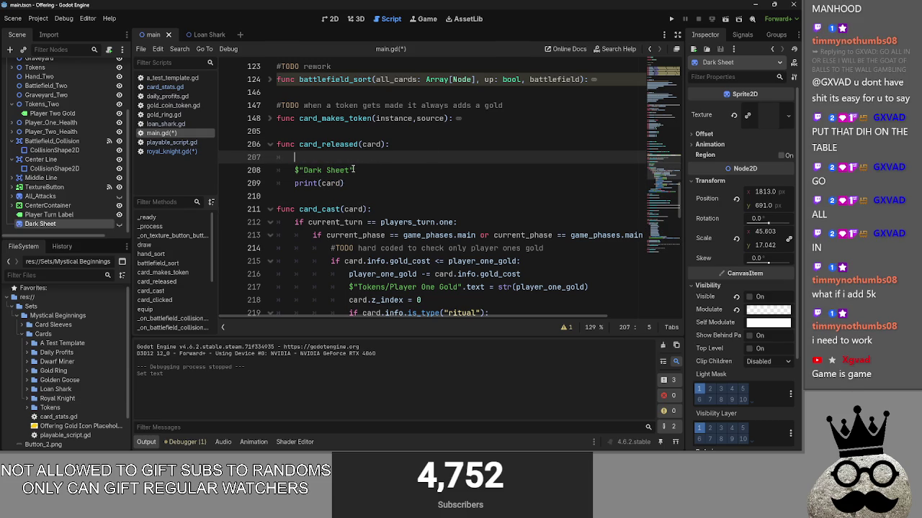
{"action": "scroll", "coordinate": [391, 197], "scroll_direction": "up", "scroll_amount": 1}
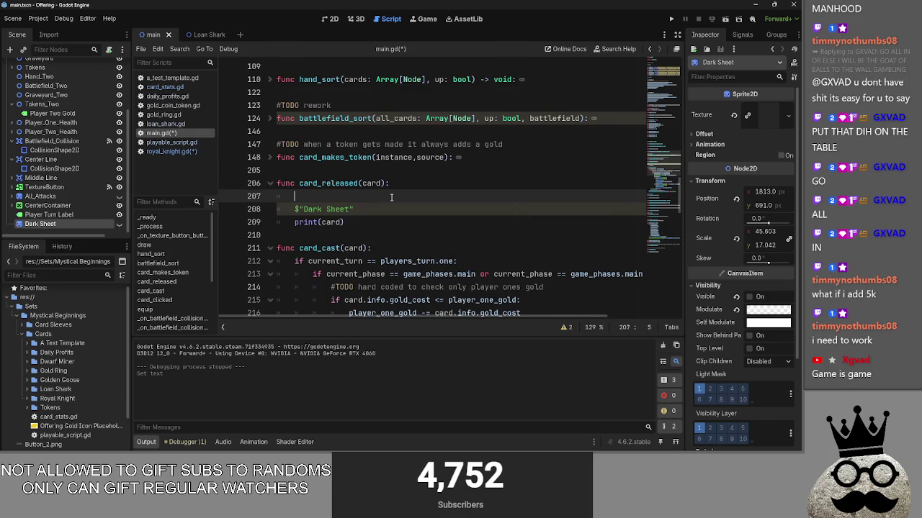
{"action": "scroll", "coordinate": [391, 197], "scroll_direction": "up", "scroll_amount": 1}
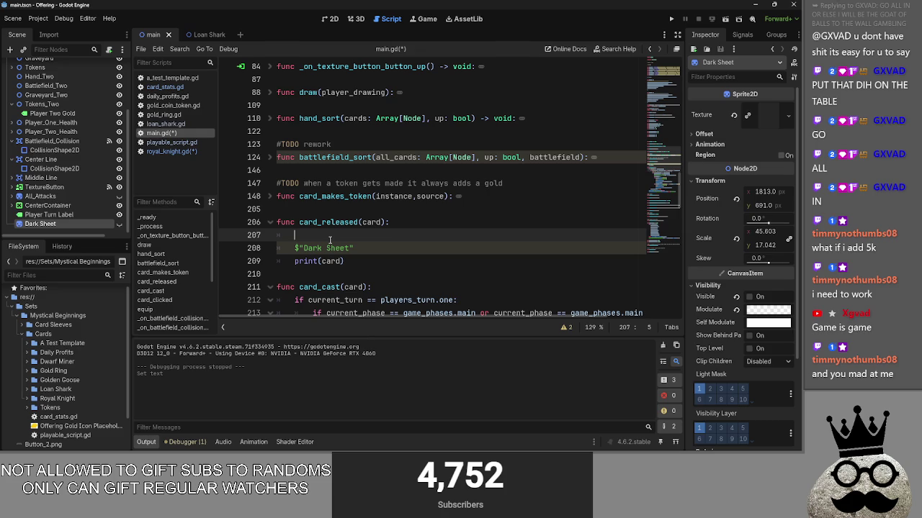
{"action": "key", "text": "ctrl+z"}
{"action": "left_click", "coordinate": [170, 143]}
{"action": "left_click", "coordinate": [166, 124]}
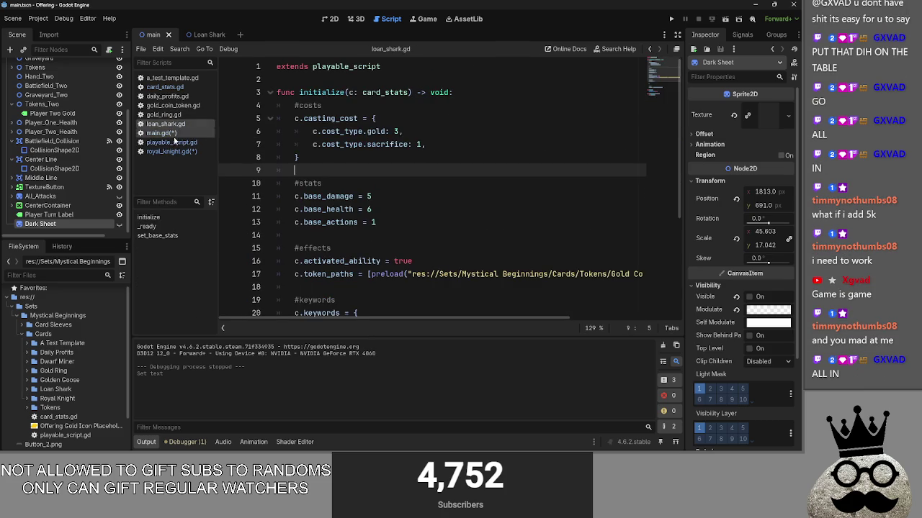
{"action": "left_click", "coordinate": [175, 143]}
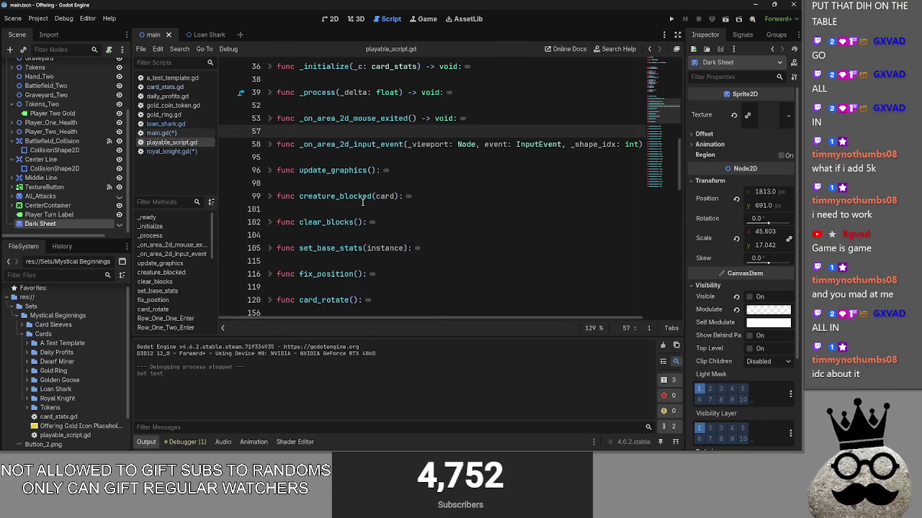
{"action": "left_click", "coordinate": [265, 145]}
{"action": "left_click", "coordinate": [266, 145]}
{"action": "scroll", "coordinate": [442, 251], "scroll_direction": "down", "scroll_amount": 6}
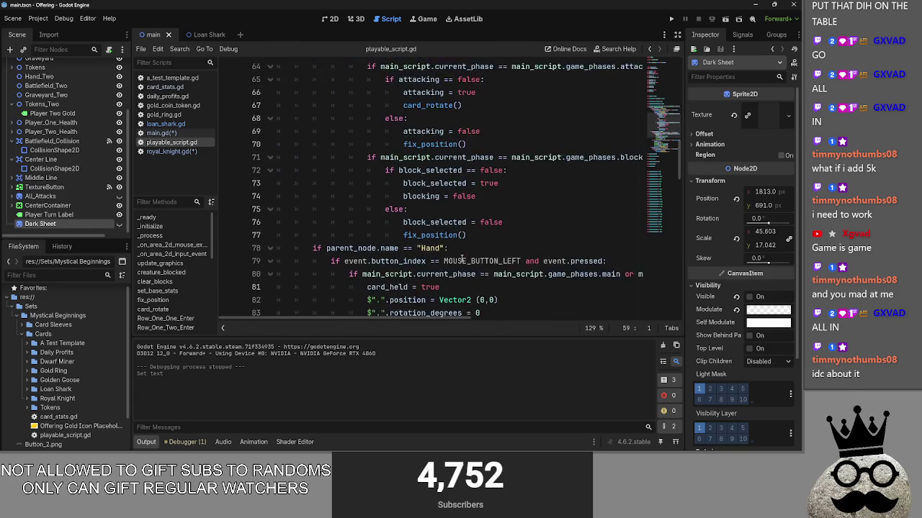
{"action": "scroll", "coordinate": [492, 234], "scroll_direction": "down", "scroll_amount": 2}
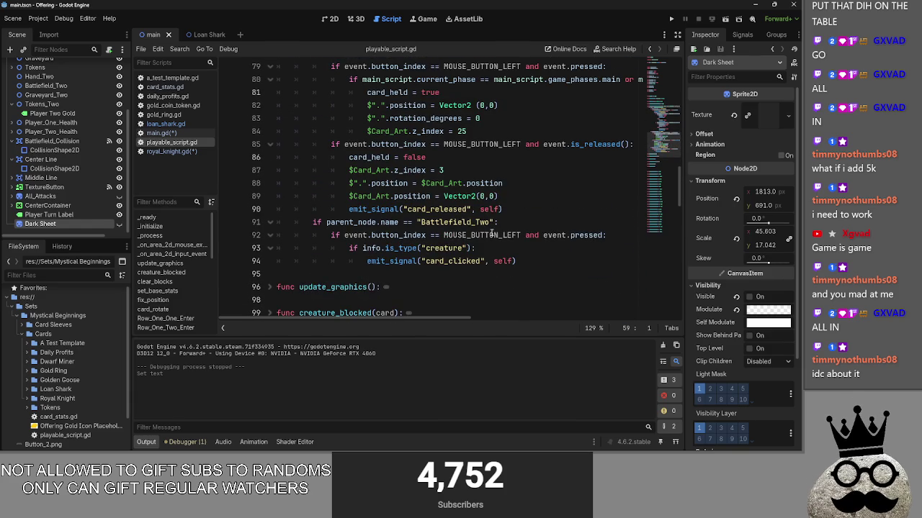
{"action": "left_click", "coordinate": [375, 208]}
{"action": "double_click", "coordinate": [375, 208]}
{"action": "double_click", "coordinate": [437, 209]}
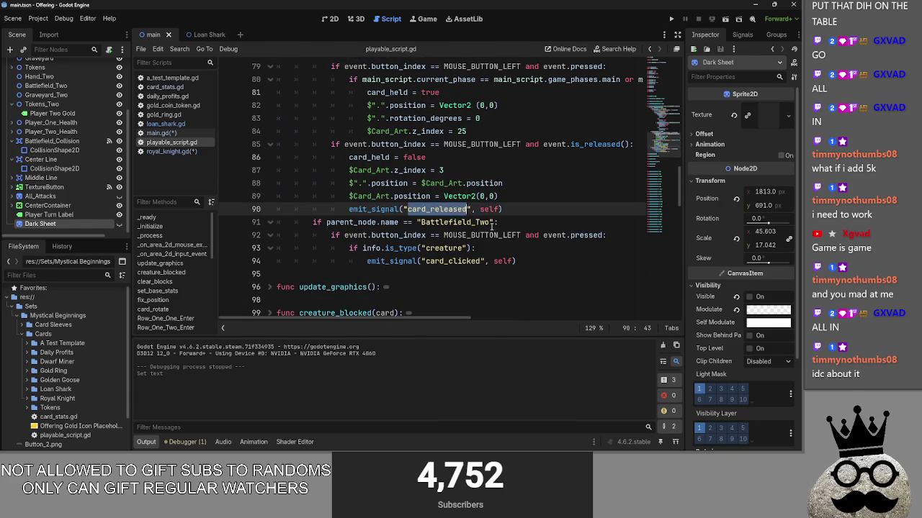
{"action": "scroll", "coordinate": [488, 226], "scroll_direction": "up", "scroll_amount": 1}
{"action": "scroll", "coordinate": [460, 315], "scroll_direction": "right", "scroll_amount": 1}
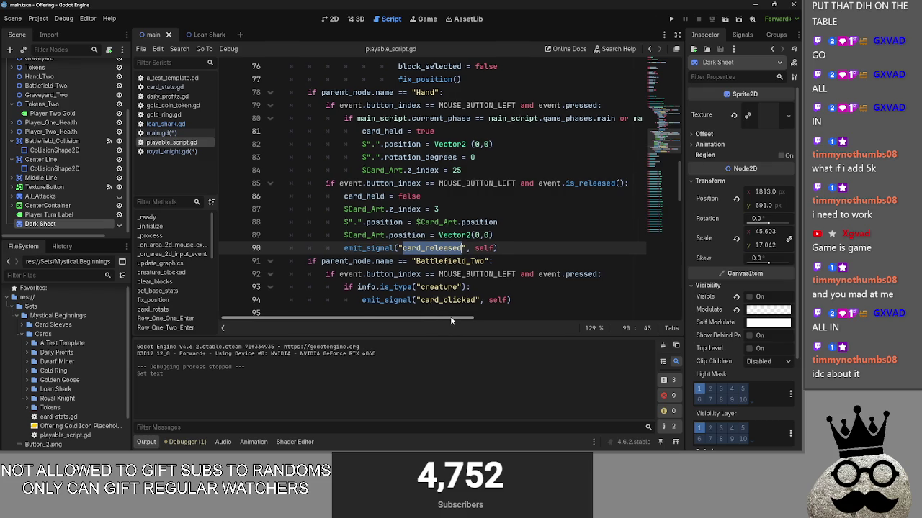
{"action": "left_click", "coordinate": [525, 248]}
{"action": "left_click", "coordinate": [161, 133]}
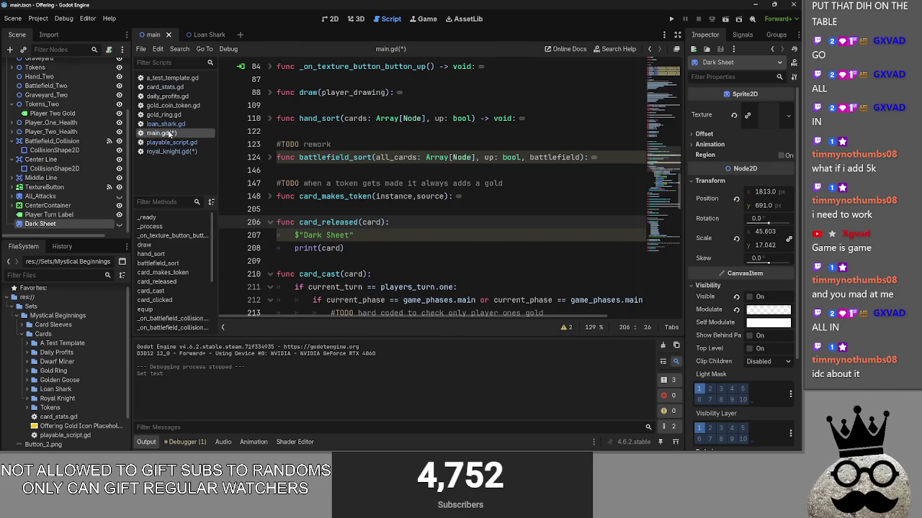
{"action": "left_click", "coordinate": [331, 236]}
Step: Add 'if card_play_attempt == true:' in card_released and indent $"Dark Sheet" beneath it
{"action": "key", "text": "shift+Home"}
{"action": "left_click", "coordinate": [457, 221]}
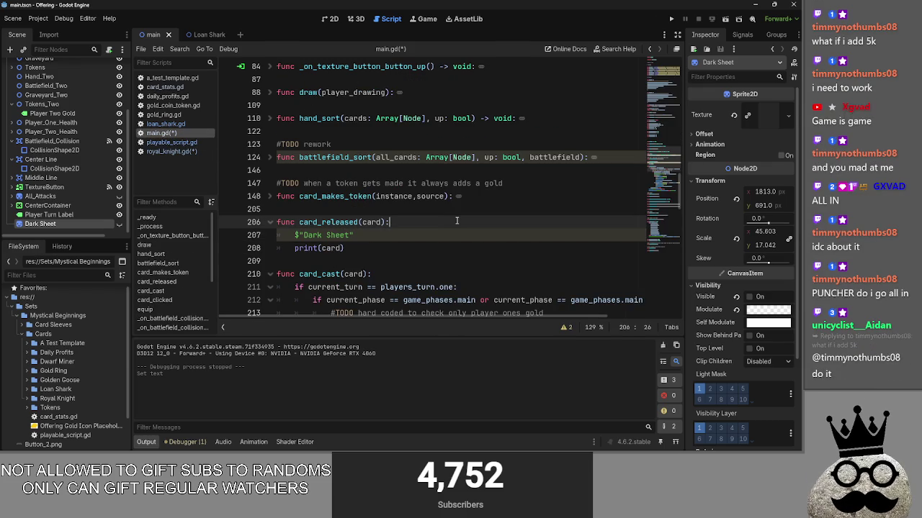
{"action": "key", "text": "Return"}
{"action": "type", "text": "if card_play"}
{"action": "key", "text": "Return"}
{"action": "type", "text": "== "}
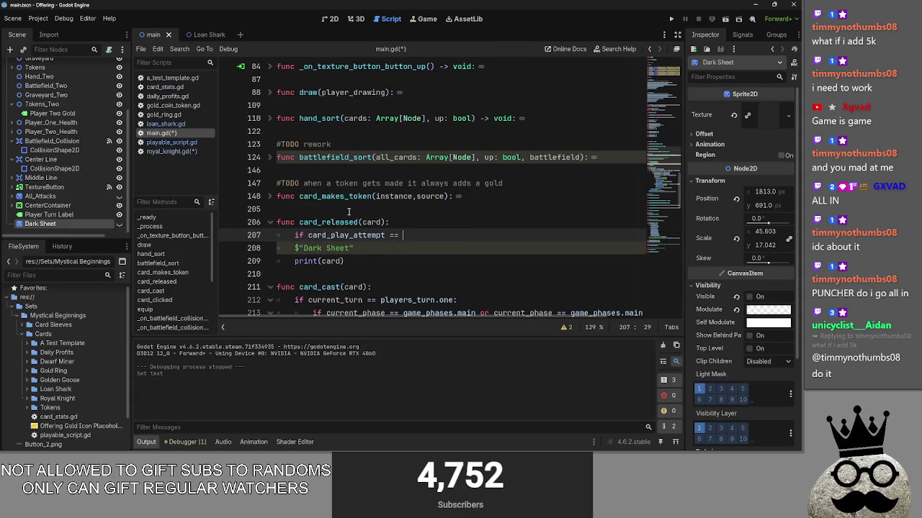
{"action": "type", "text": "true:"}
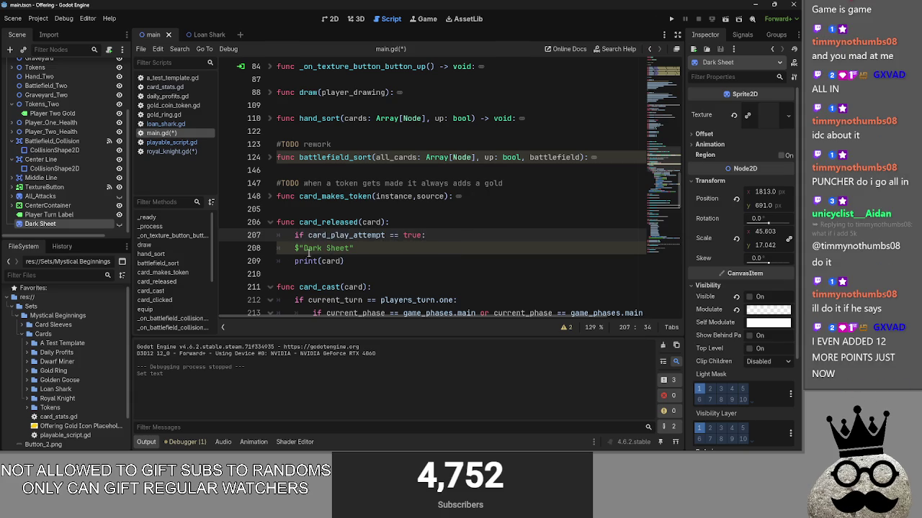
{"action": "key", "text": "Down"}
{"action": "key", "text": "Home"}
{"action": "key", "text": "Tab"}
Step: Review card_play_attempt's use in playable_script.gd and its false reset in card_cast
{"action": "double_click", "coordinate": [332, 236]}
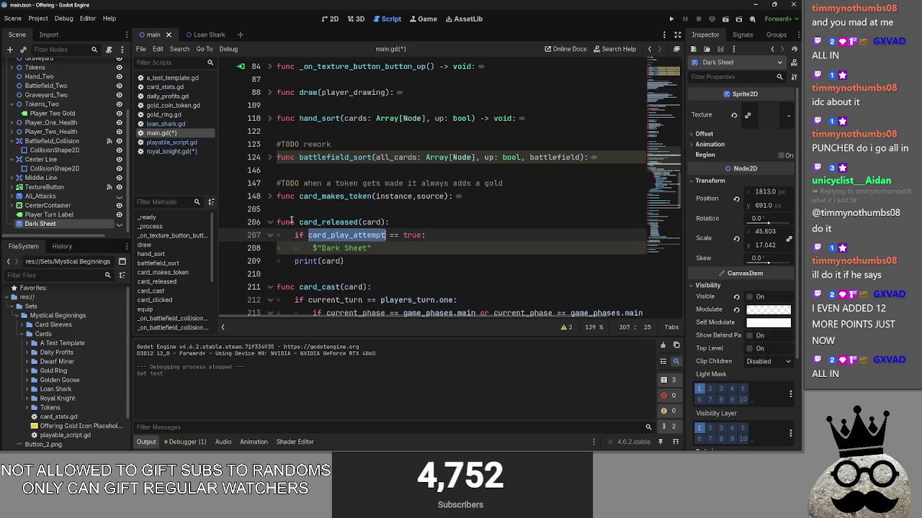
{"action": "key", "text": "alt+Left"}
{"action": "key", "text": "alt+Left"}
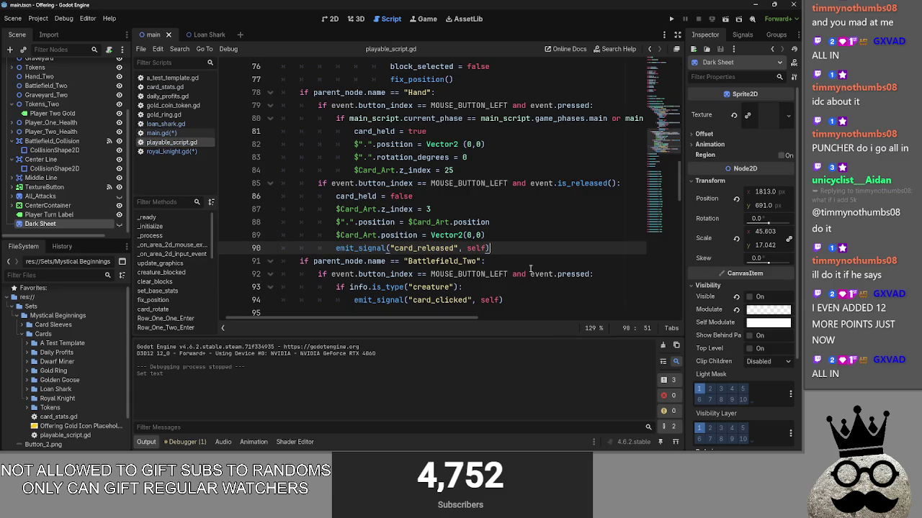
{"action": "double_click", "coordinate": [425, 247]}
{"action": "left_click", "coordinate": [487, 247]}
{"action": "scroll", "coordinate": [549, 225], "scroll_direction": "up", "scroll_amount": 1}
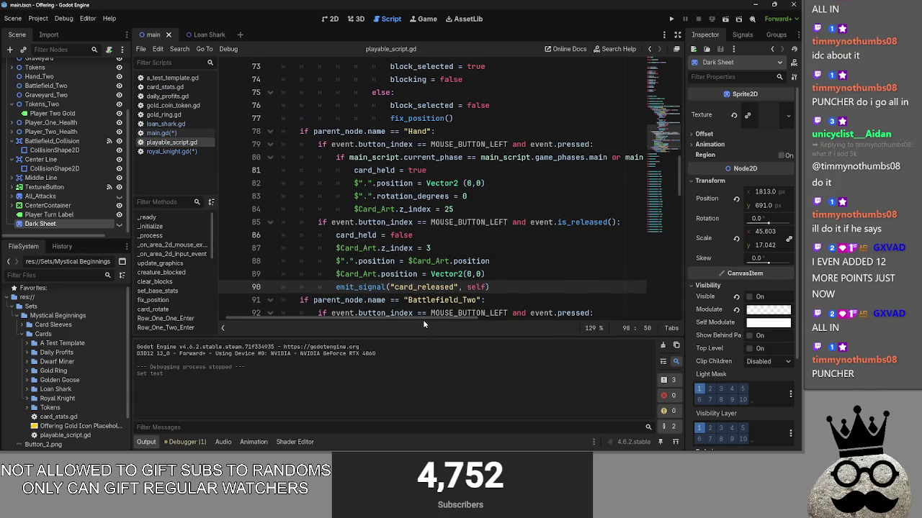
{"action": "scroll", "coordinate": [350, 229], "scroll_direction": "down", "scroll_amount": 1}
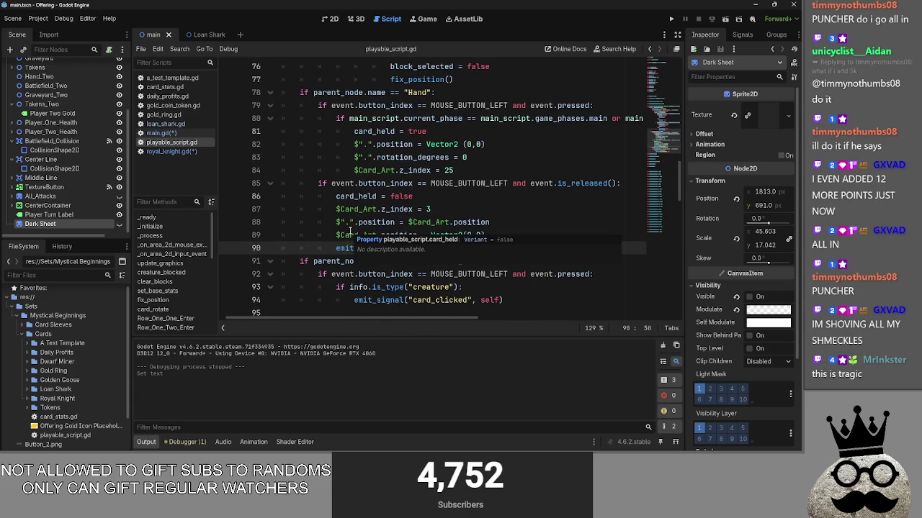
{"action": "left_click", "coordinate": [171, 151]}
{"action": "left_click", "coordinate": [164, 134]}
{"action": "scroll", "coordinate": [404, 234], "scroll_direction": "down", "scroll_amount": 10}
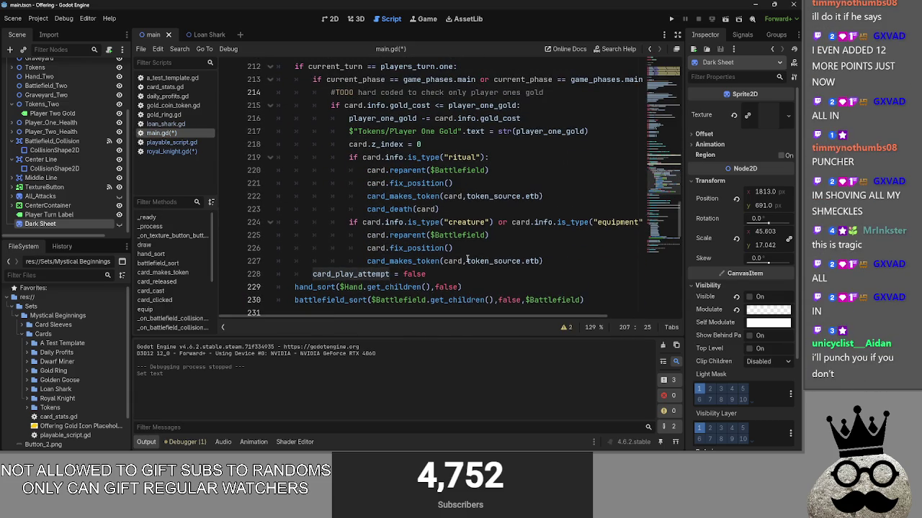
{"action": "scroll", "coordinate": [403, 234], "scroll_direction": "up", "scroll_amount": 1}
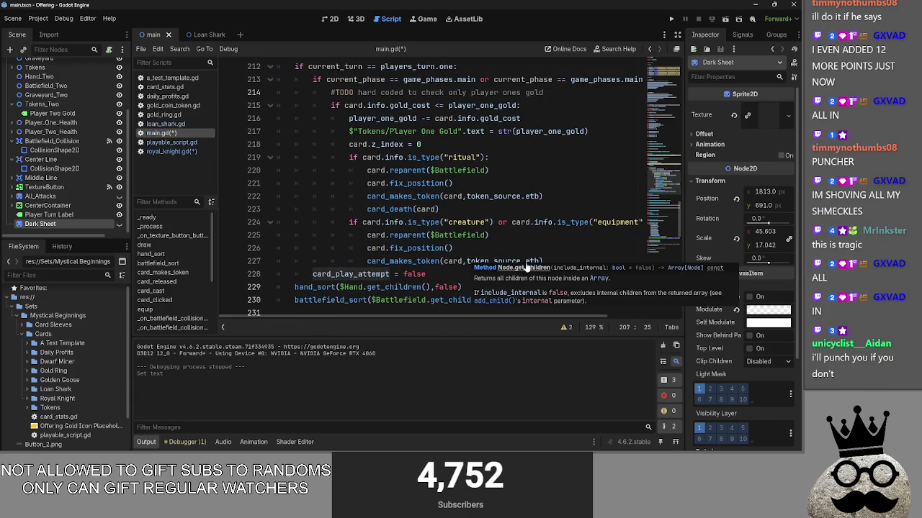
{"action": "scroll", "coordinate": [527, 238], "scroll_direction": "up", "scroll_amount": 1}
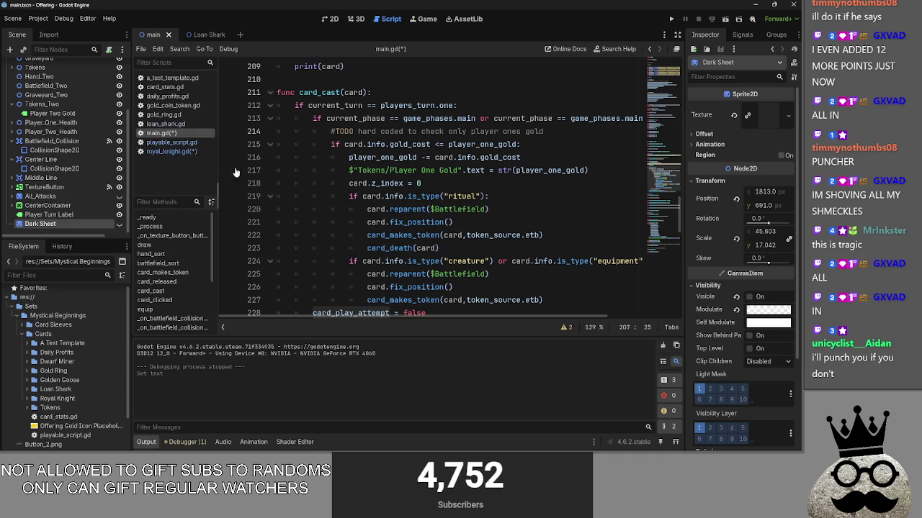
{"action": "scroll", "coordinate": [346, 195], "scroll_direction": "down", "scroll_amount": 1}
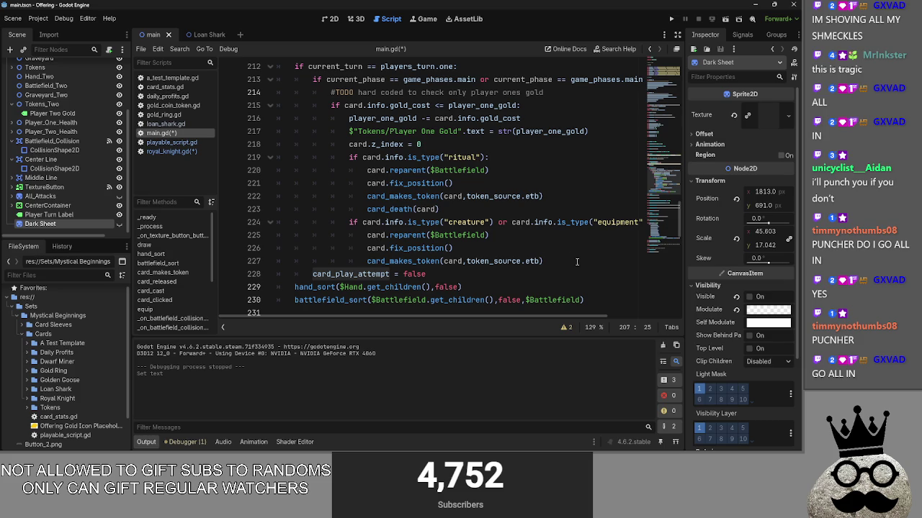
{"action": "left_click", "coordinate": [480, 274]}
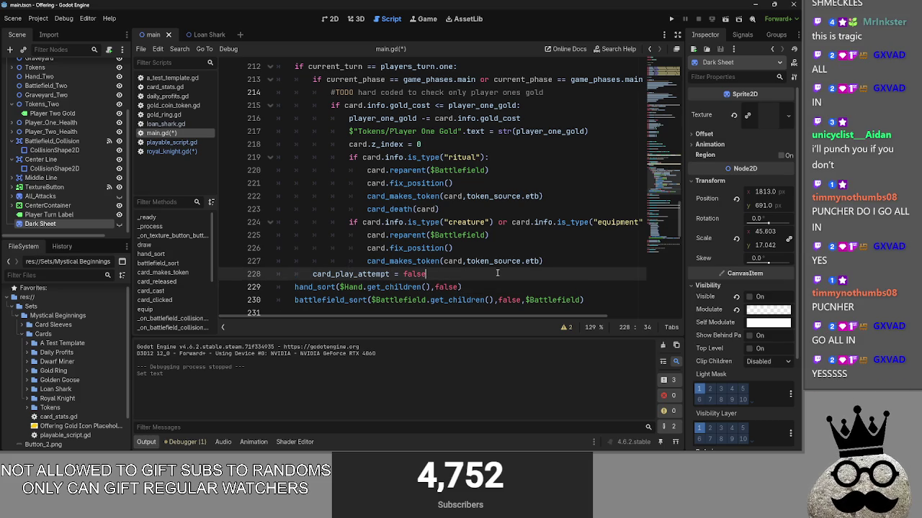
{"action": "scroll", "coordinate": [496, 273], "scroll_direction": "up", "scroll_amount": 2}
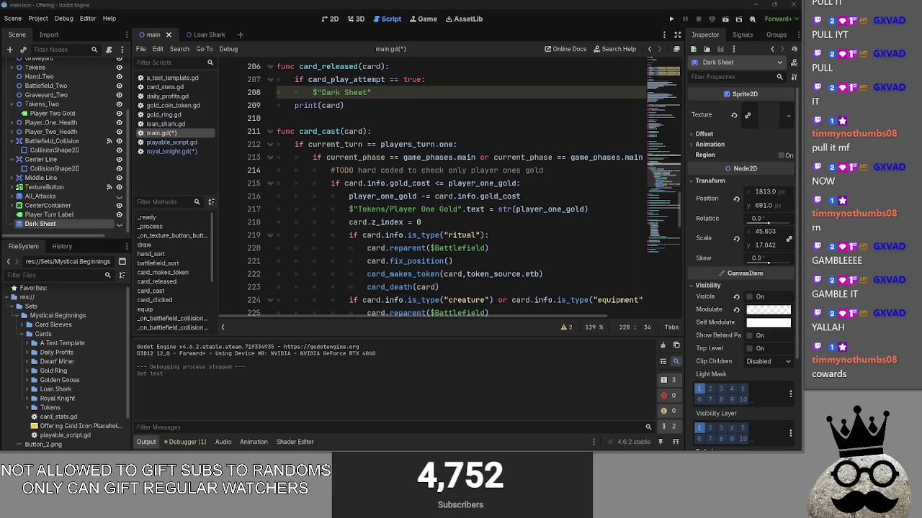
Step: Check the Dark Sheet's modulate colour and toggle the overlay's visibility in the 2D scene view
{"action": "left_click", "coordinate": [416, 92]}
{"action": "left_click", "coordinate": [762, 310]}
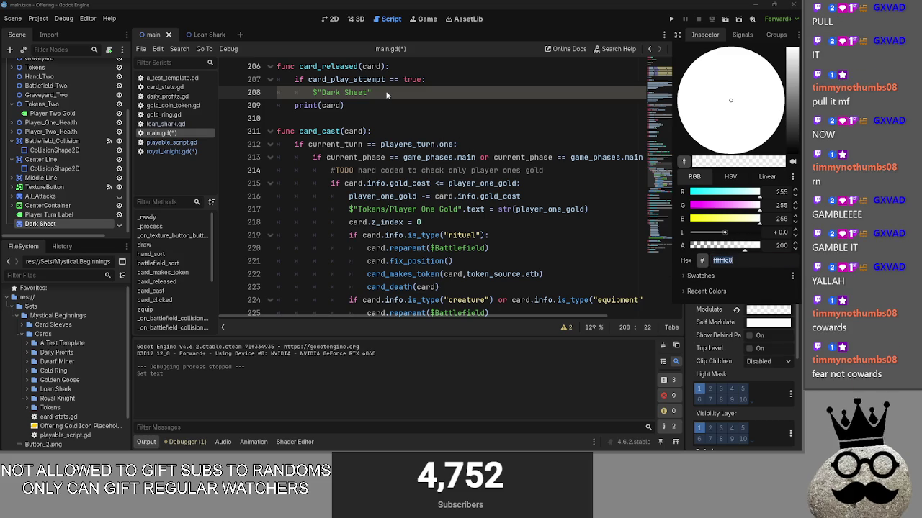
{"action": "left_click", "coordinate": [389, 95]}
{"action": "left_click", "coordinate": [329, 19]}
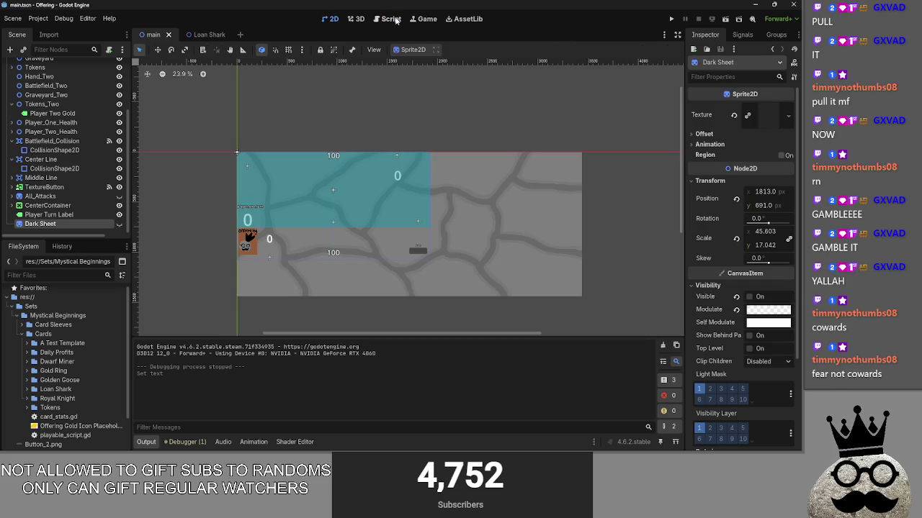
{"action": "left_click", "coordinate": [120, 224]}
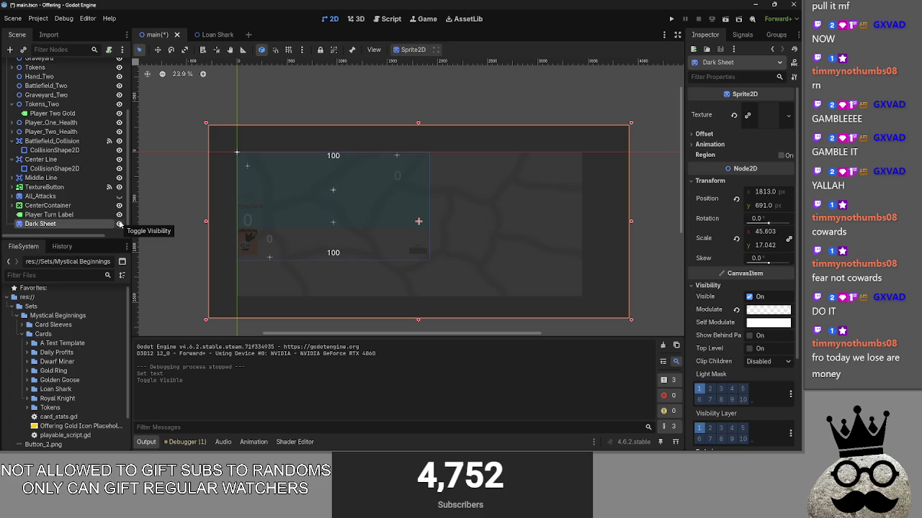
{"action": "left_click", "coordinate": [120, 224]}
{"action": "left_click", "coordinate": [120, 224]}
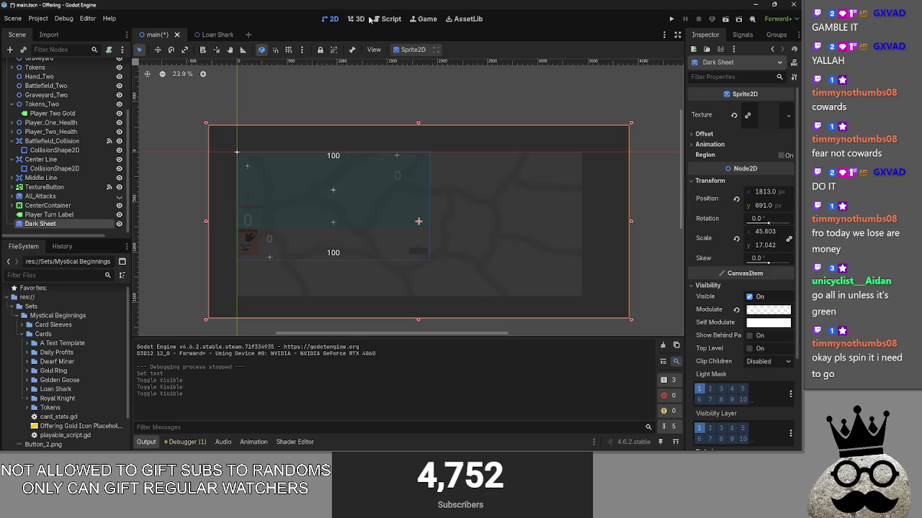
{"action": "key", "text": "alt+Tab"}
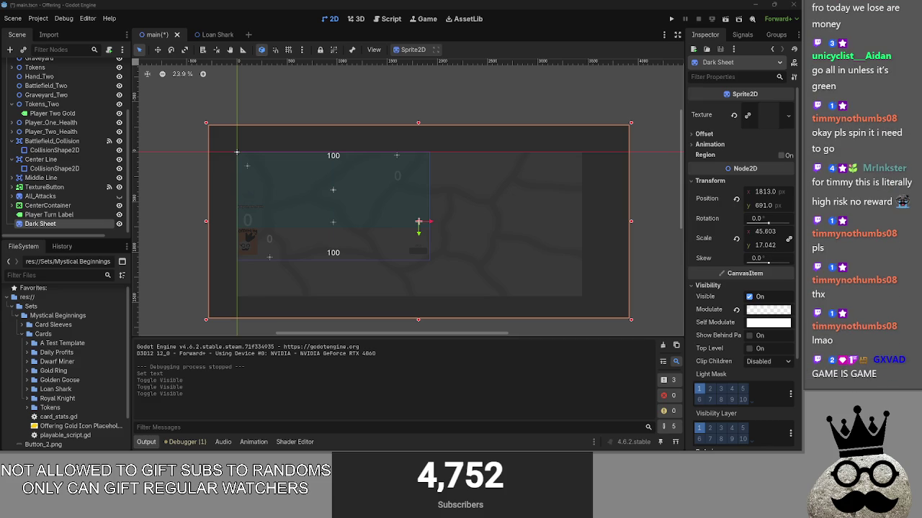
{"action": "key", "text": "alt+Tab"}
{"action": "key", "text": "alt+Tab"}
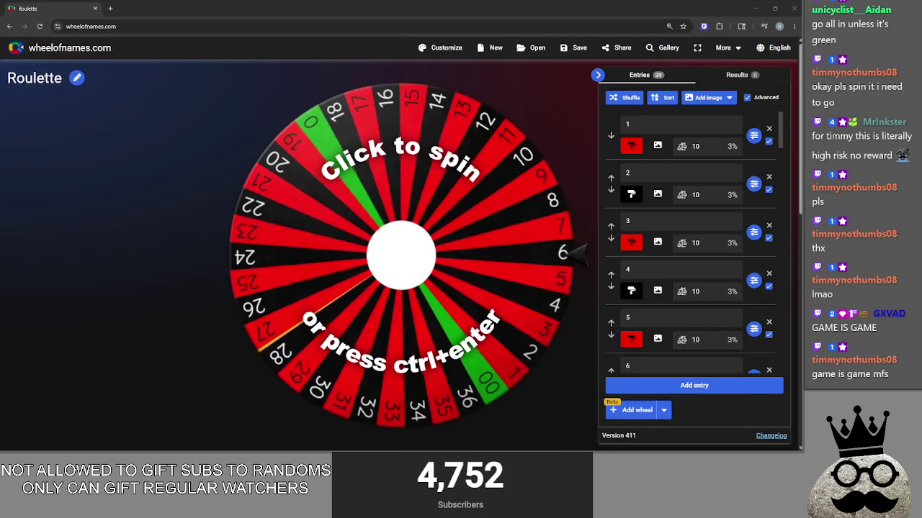
Step: End submissions on the Twitch what-will-the-wheel-land-on prediction
{"action": "key", "text": "ctrl+shift+t"}
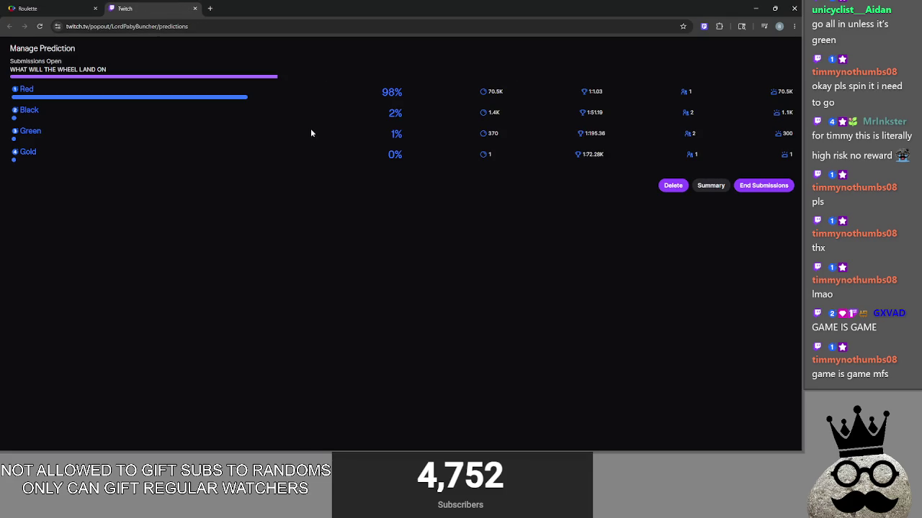
{"action": "left_click", "coordinate": [764, 185]}
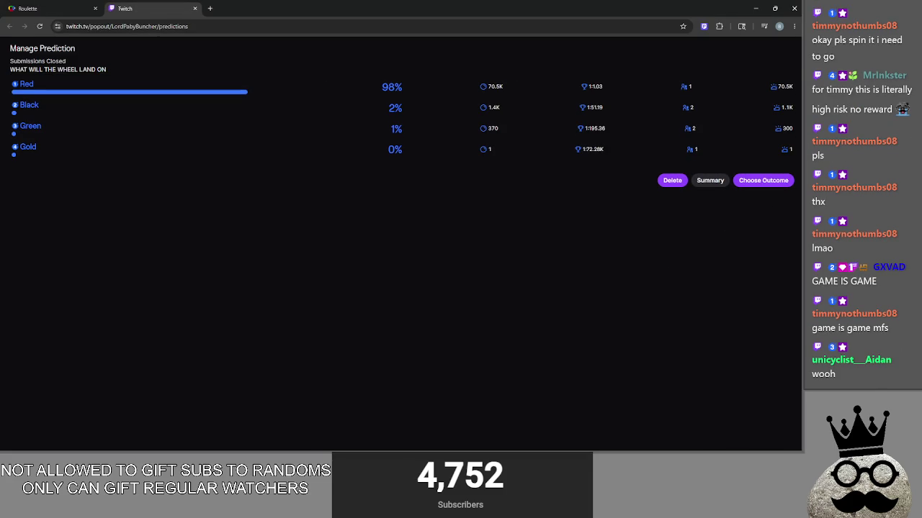
{"action": "key", "text": "alt+Tab"}
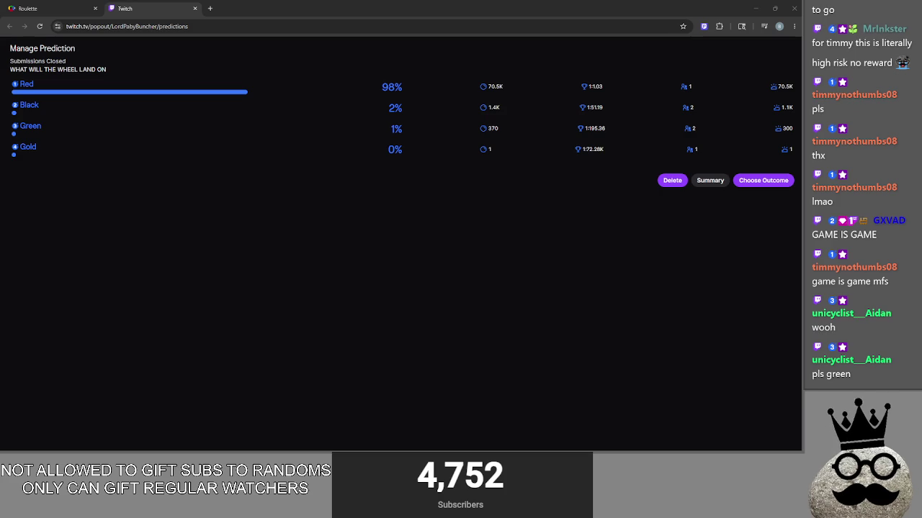
{"action": "key", "text": "alt+Tab"}
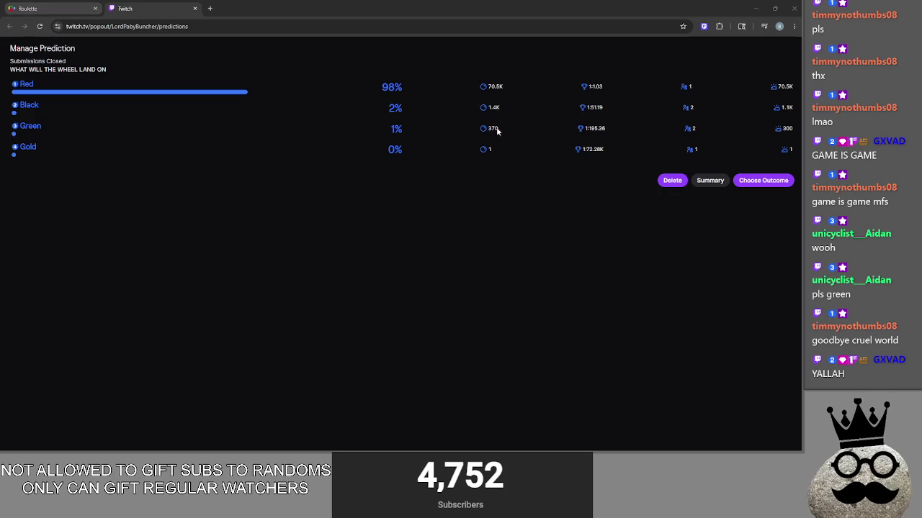
Step: Dismiss the voter info bubble and return to the Roulette wheel tab
{"action": "mouse_move", "coordinate": [781, 89]}
{"action": "left_click", "coordinate": [508, 92]}
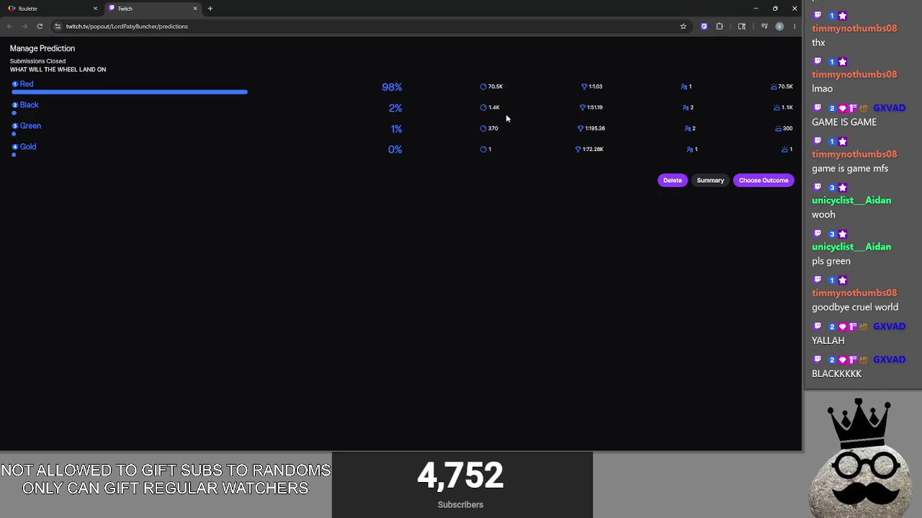
{"action": "left_click", "coordinate": [440, 140]}
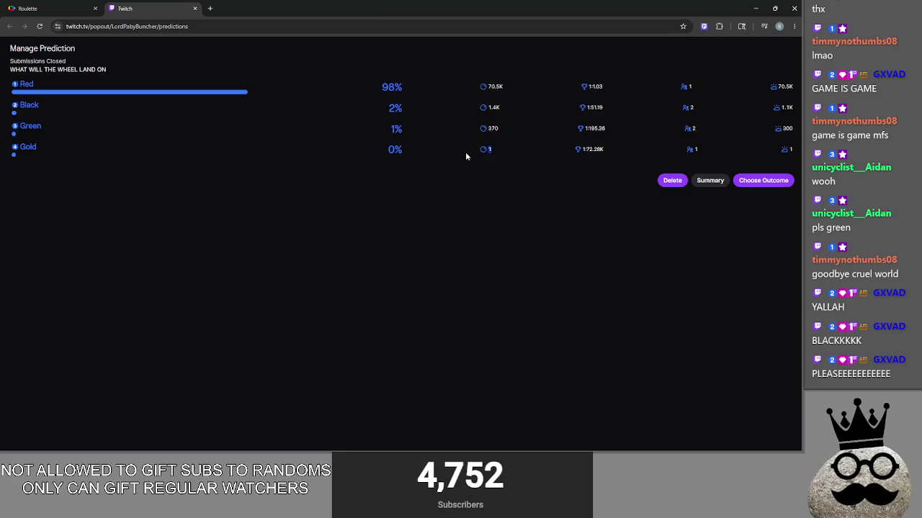
{"action": "mouse_move", "coordinate": [786, 151]}
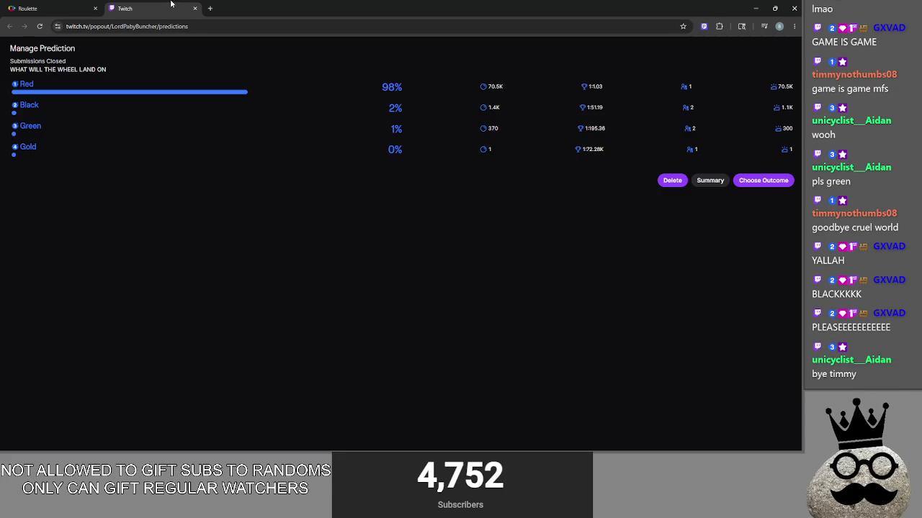
{"action": "left_click", "coordinate": [29, 8]}
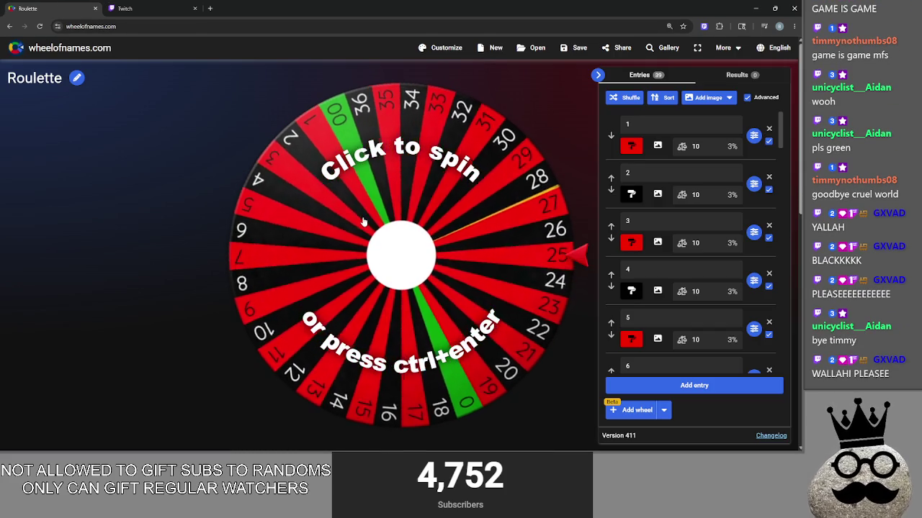
Step: Spin the roulette wheel until it declares 30 the winner, then return to the prediction page
{"action": "left_click", "coordinate": [363, 222]}
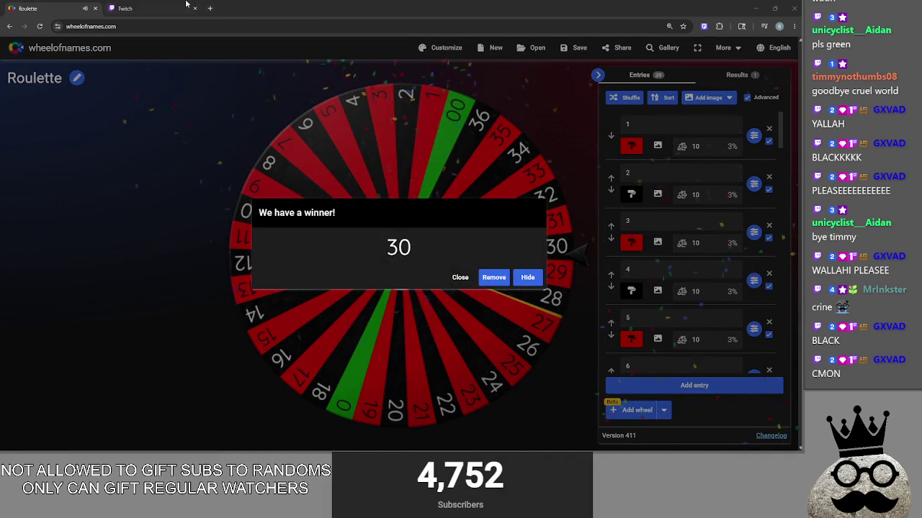
{"action": "mouse_move", "coordinate": [174, 3]}
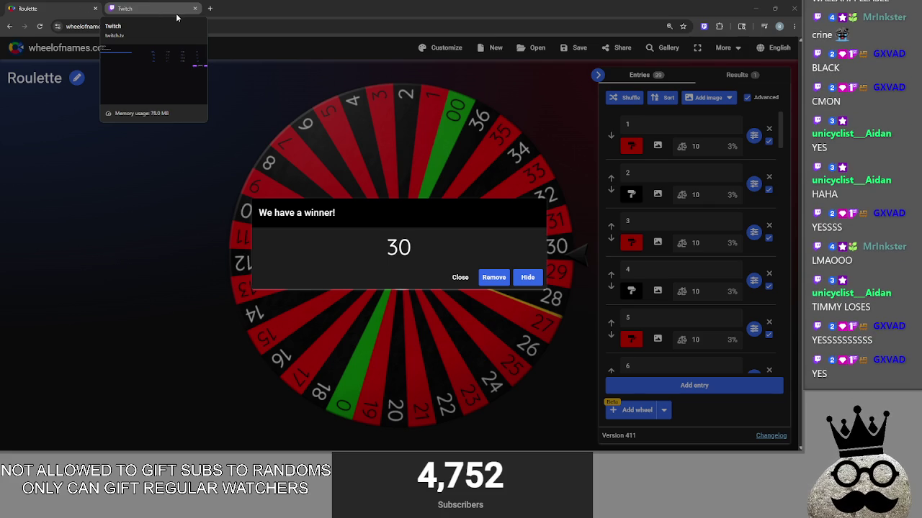
{"action": "left_click", "coordinate": [170, 6]}
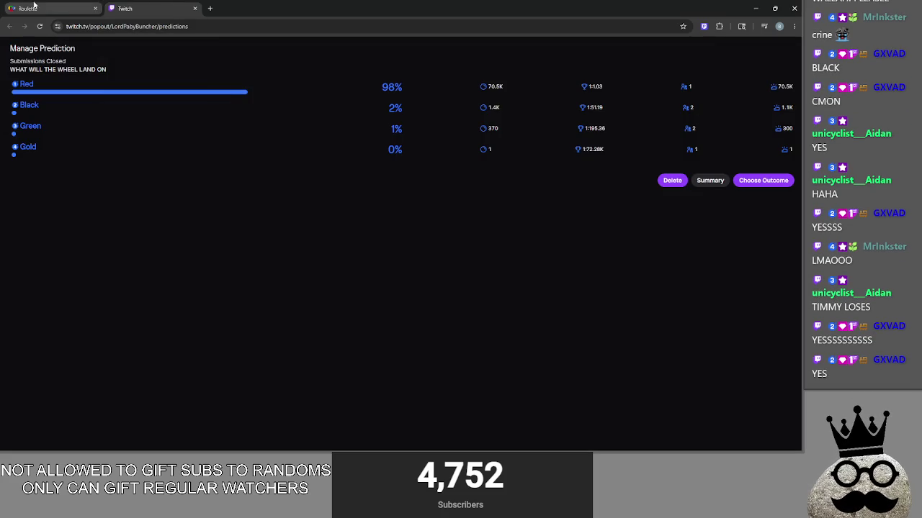
Step: Choose Black as the prediction's outcome after checking it against the wheel result
{"action": "left_click", "coordinate": [757, 179]}
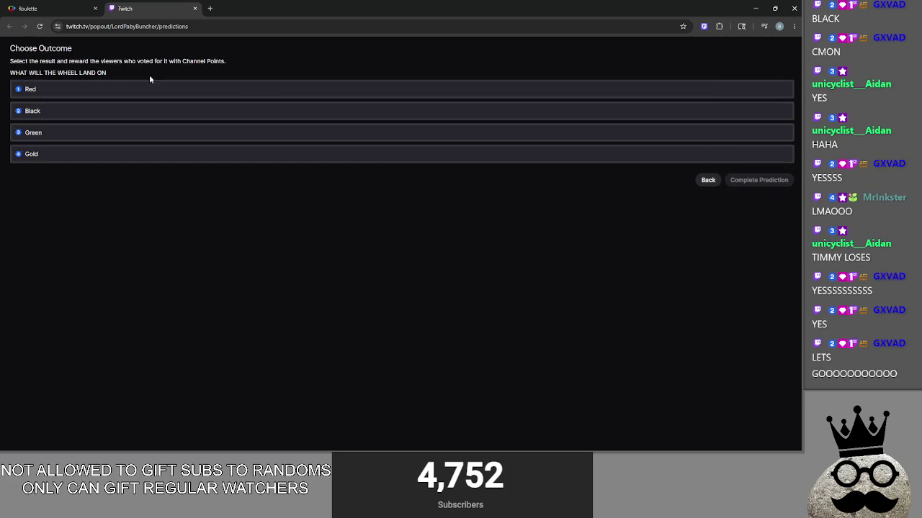
{"action": "left_click", "coordinate": [65, 8]}
{"action": "left_click", "coordinate": [130, 6]}
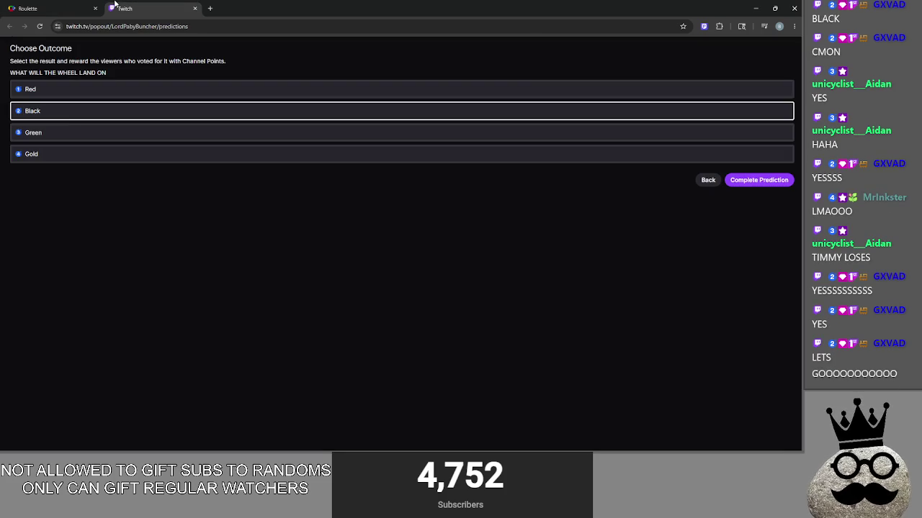
{"action": "left_click", "coordinate": [45, 6]}
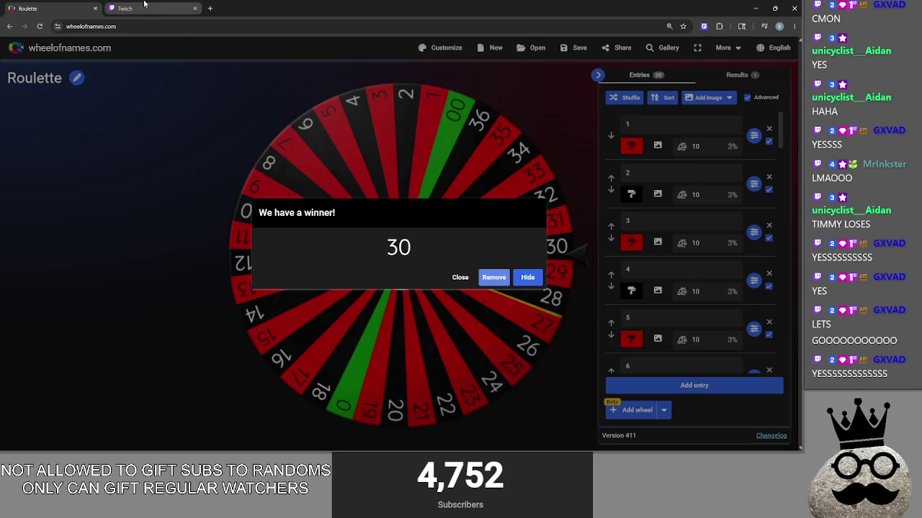
{"action": "left_click", "coordinate": [126, 8]}
{"action": "left_click", "coordinate": [50, 8]}
{"action": "left_click", "coordinate": [148, 8]}
{"action": "left_click", "coordinate": [79, 8]}
{"action": "left_click", "coordinate": [147, 8]}
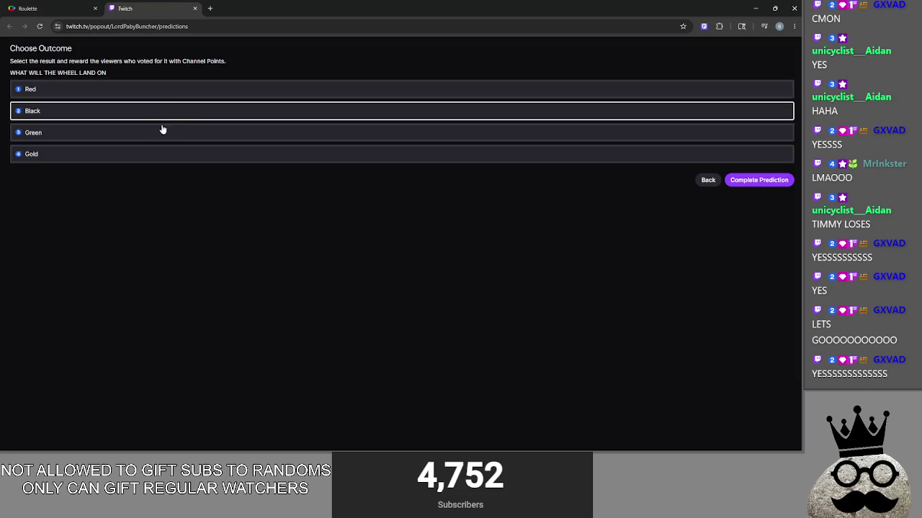
{"action": "left_click", "coordinate": [83, 6]}
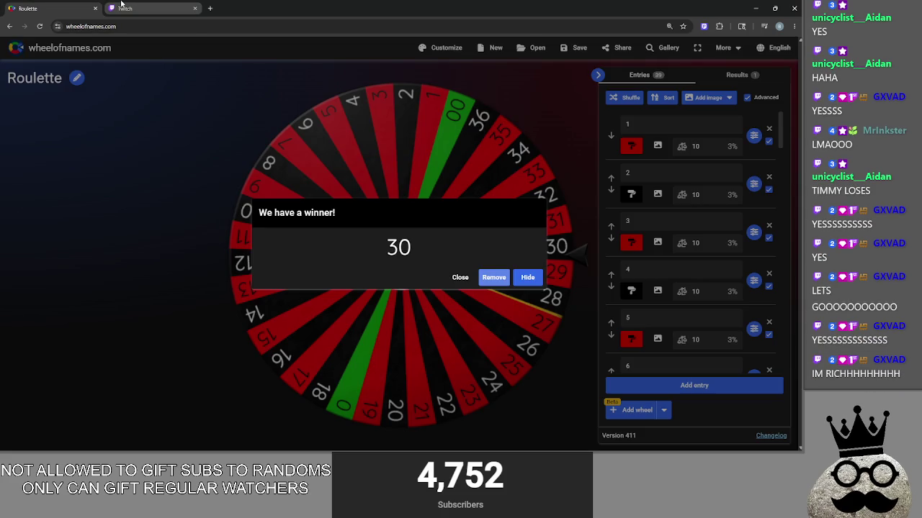
{"action": "left_click", "coordinate": [122, 5]}
{"action": "left_click", "coordinate": [41, 8]}
{"action": "left_click", "coordinate": [160, 6]}
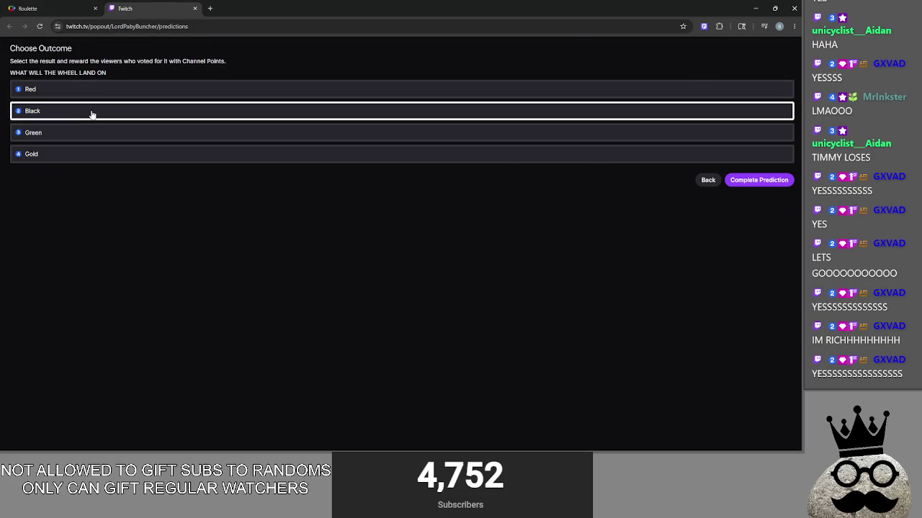
{"action": "left_click", "coordinate": [50, 8]}
{"action": "left_click", "coordinate": [144, 8]}
Step: Complete and confirm the prediction with Black winning, then close the Twitch tab and browser
{"action": "left_click", "coordinate": [62, 6]}
{"action": "left_click", "coordinate": [129, 8]}
{"action": "left_click", "coordinate": [756, 181]}
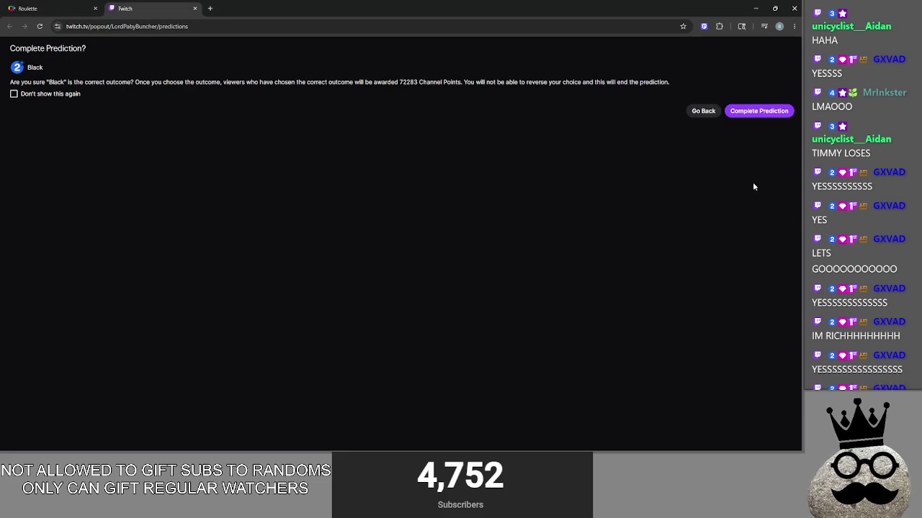
{"action": "left_click", "coordinate": [738, 108]}
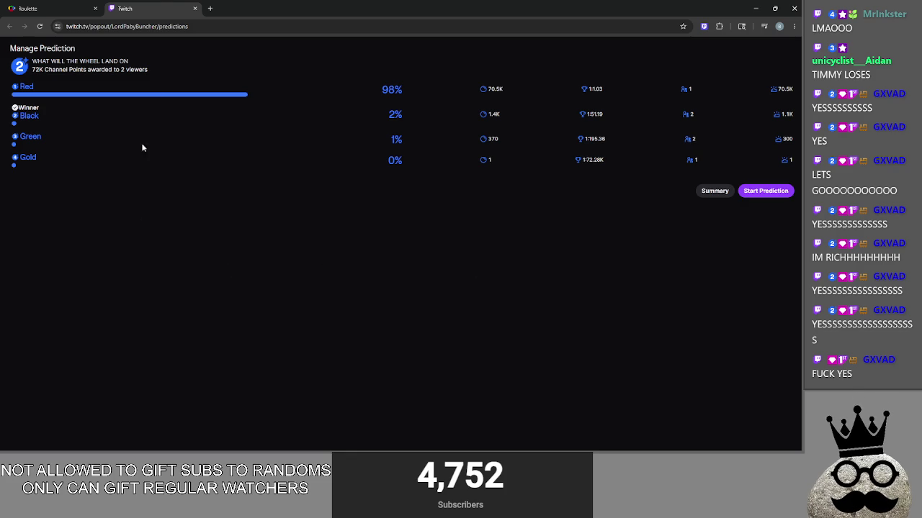
{"action": "left_click", "coordinate": [195, 8]}
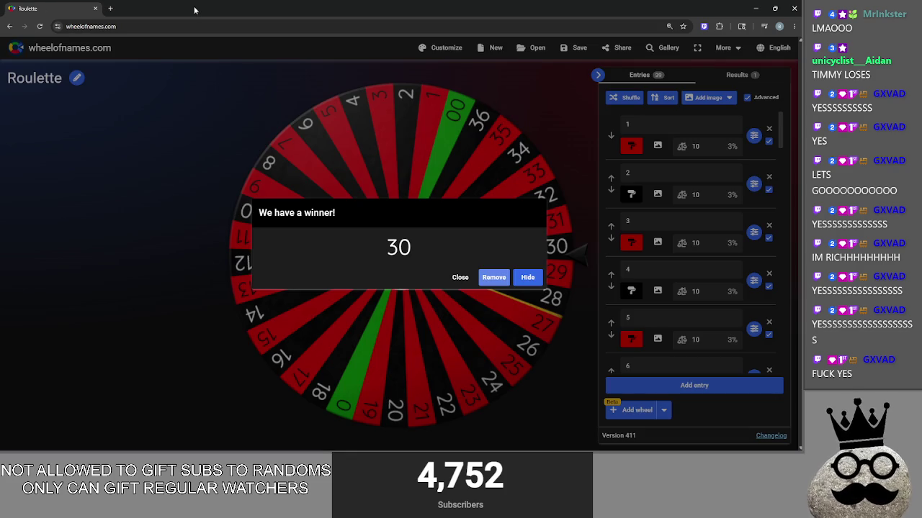
{"action": "left_click", "coordinate": [795, 8]}
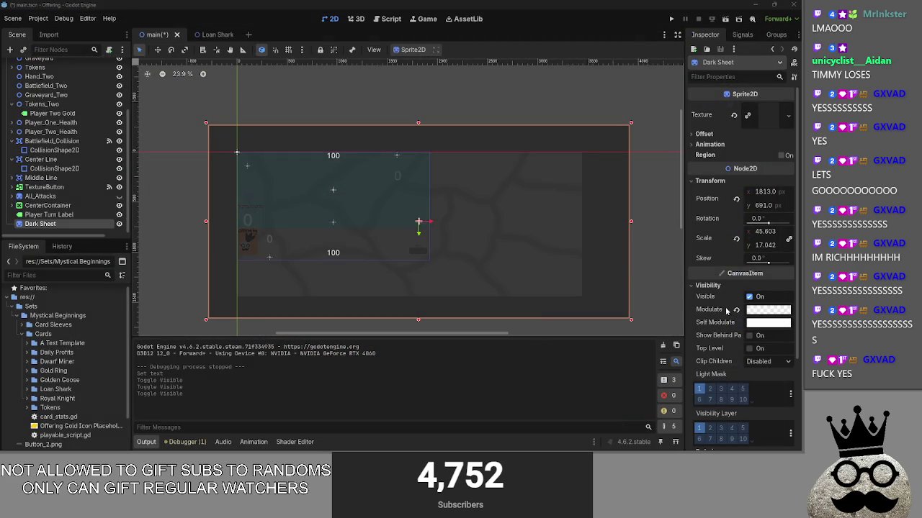
Step: Inspect the Dark Sheet's Modulate colour, then bring the Twitch clip browser to the front
{"action": "left_click", "coordinate": [764, 316]}
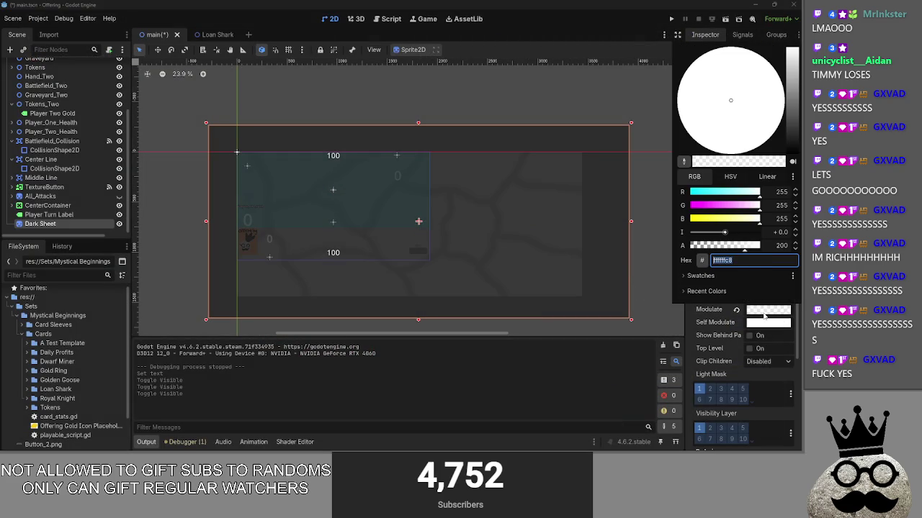
{"action": "left_click", "coordinate": [657, 238]}
{"action": "key", "text": "alt+Tab"}
{"action": "key", "text": "alt+Tab"}
{"action": "key", "text": "alt+Tab"}
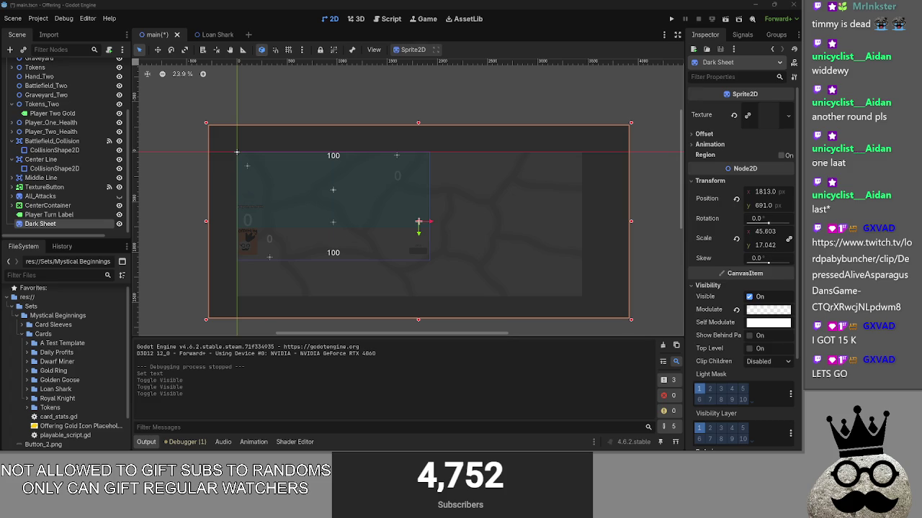
{"action": "key", "text": "super+Up"}
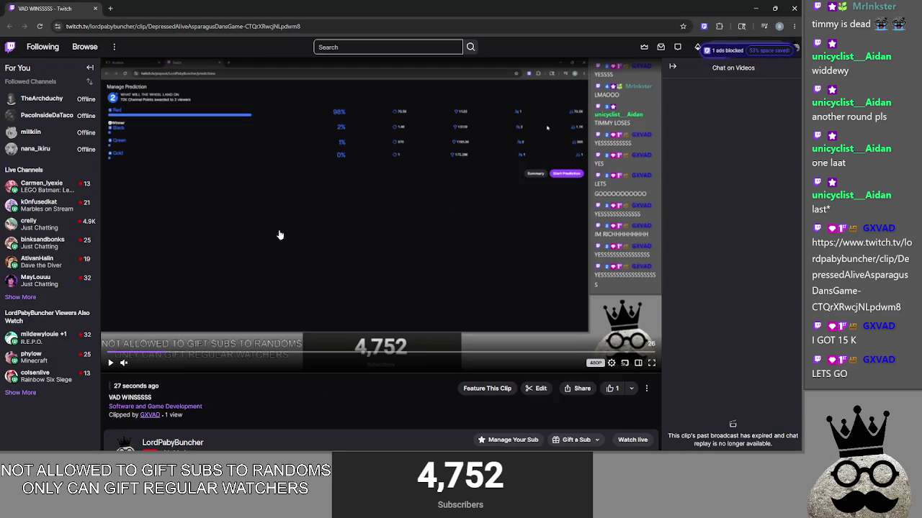
Step: Restart the Twitch prediction clip from 00:00 and watch it, then return to Godot
{"action": "left_click", "coordinate": [111, 363]}
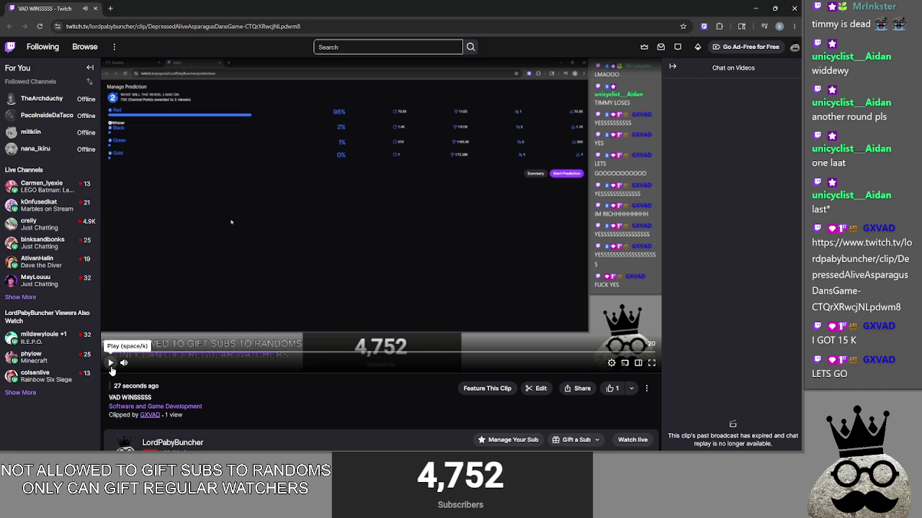
{"action": "left_click", "coordinate": [112, 364]}
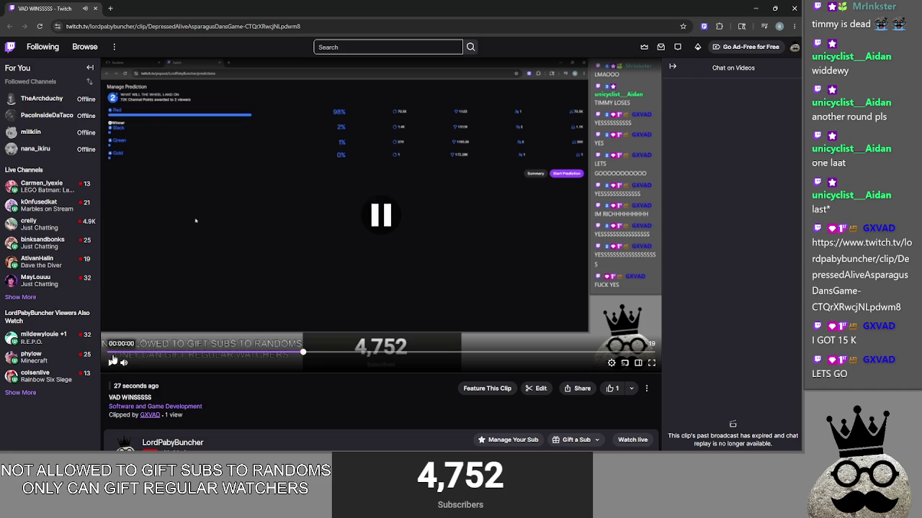
{"action": "left_click", "coordinate": [113, 353]}
{"action": "left_click", "coordinate": [112, 363]}
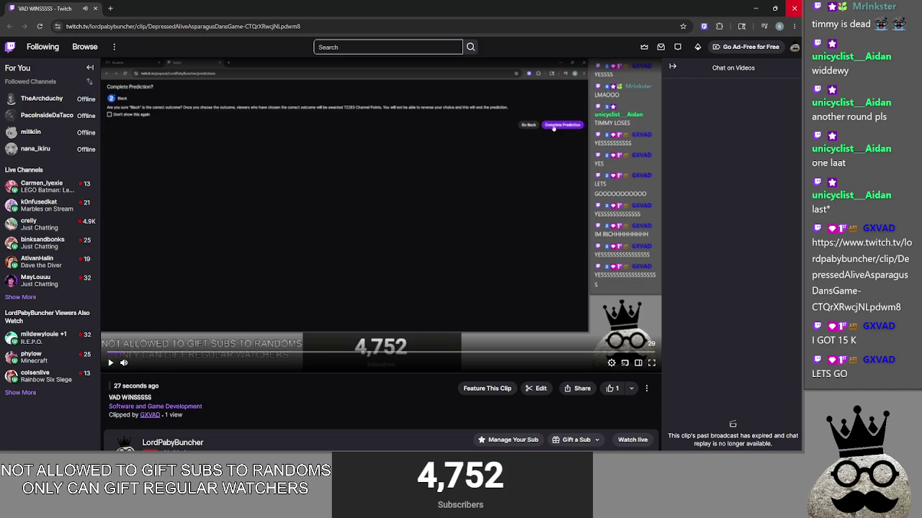
{"action": "scroll", "coordinate": [382, 337], "scroll_direction": "down", "scroll_amount": 3}
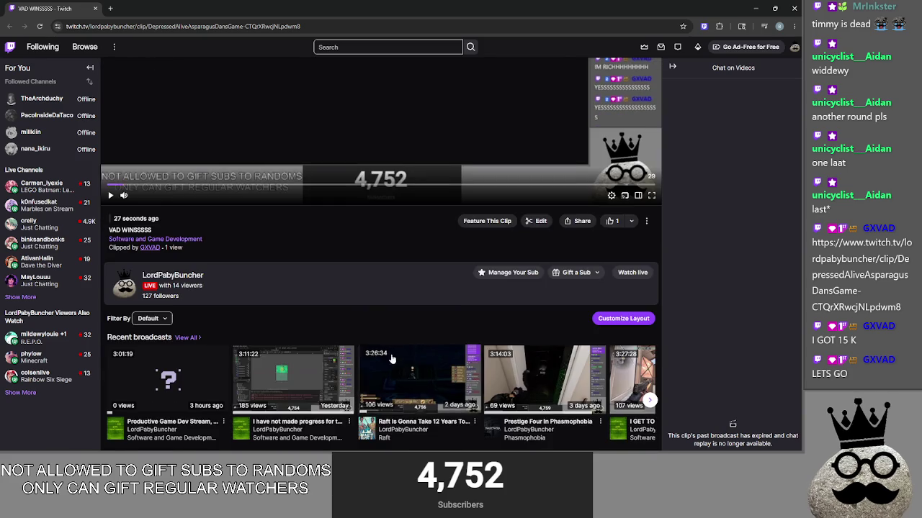
{"action": "scroll", "coordinate": [382, 337], "scroll_direction": "up", "scroll_amount": 3}
{"action": "key", "text": "alt+Tab"}
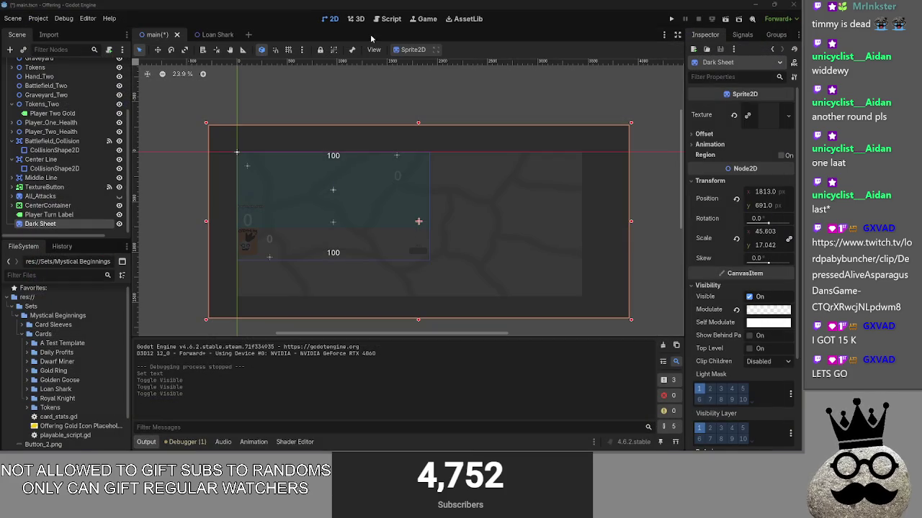
Step: Open main.gd at card_released's print(card) and $"Dark Sheet" lines
{"action": "left_click", "coordinate": [385, 21]}
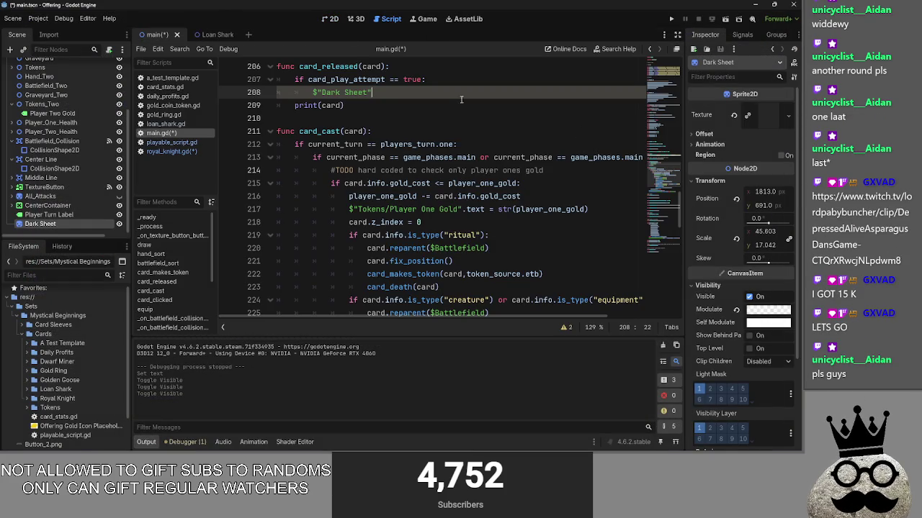
{"action": "left_click", "coordinate": [393, 109]}
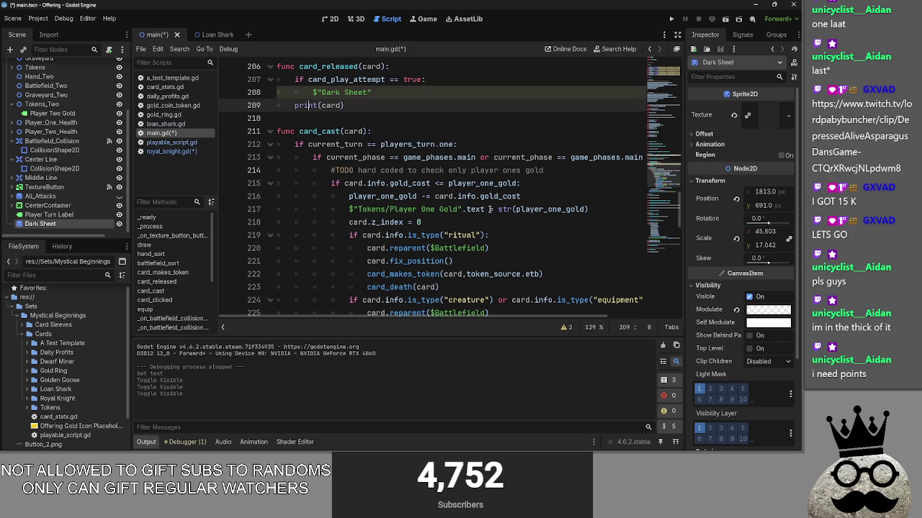
{"action": "left_click", "coordinate": [389, 104]}
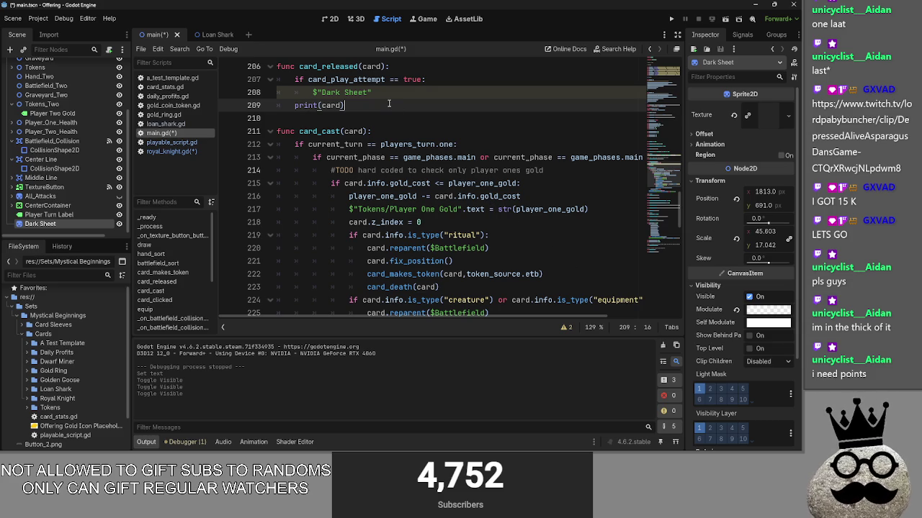
{"action": "key", "text": "alt+Tab"}
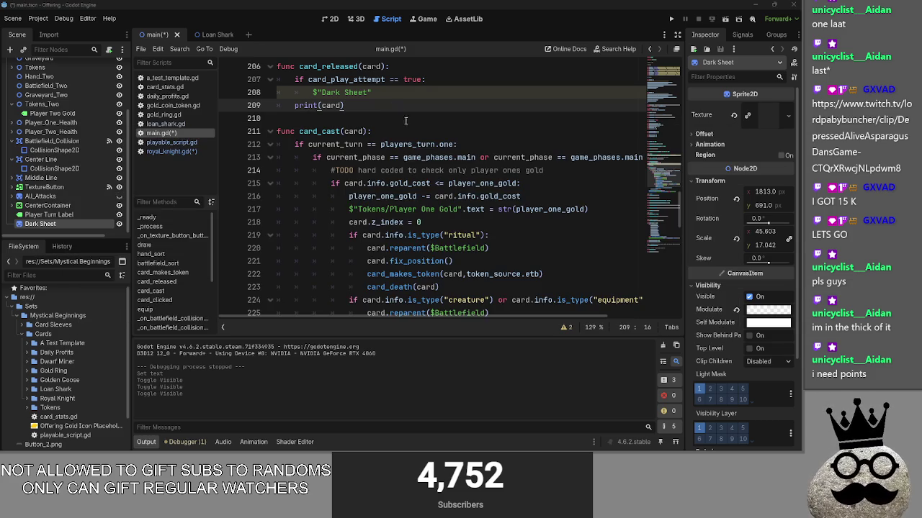
{"action": "left_click", "coordinate": [458, 101]}
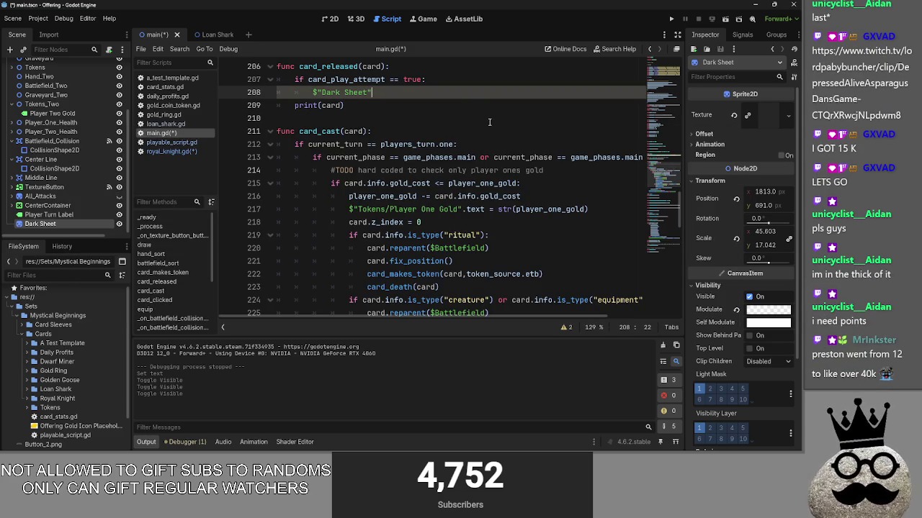
{"action": "key", "text": "alt+Tab"}
{"action": "key", "text": "alt+Tab"}
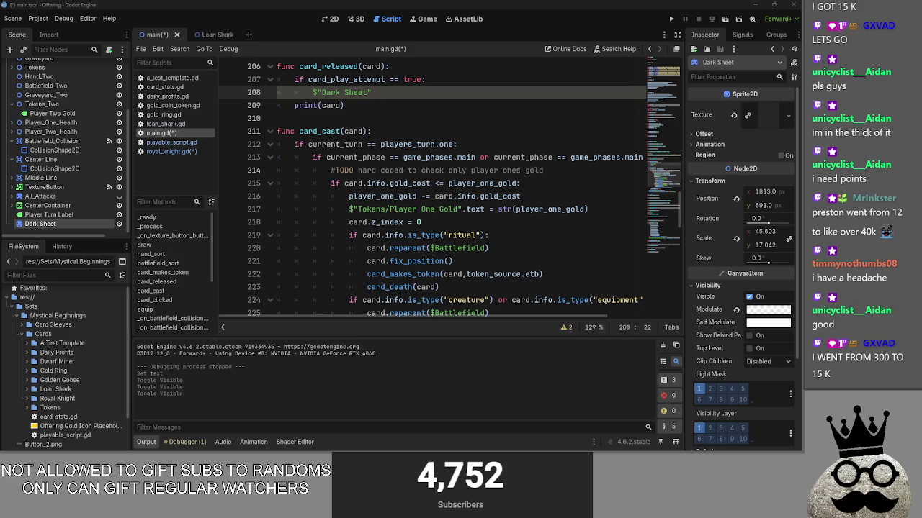
{"action": "key", "text": "alt+Tab"}
{"action": "key", "text": "alt+Tab"}
{"action": "key", "text": "alt+Tab"}
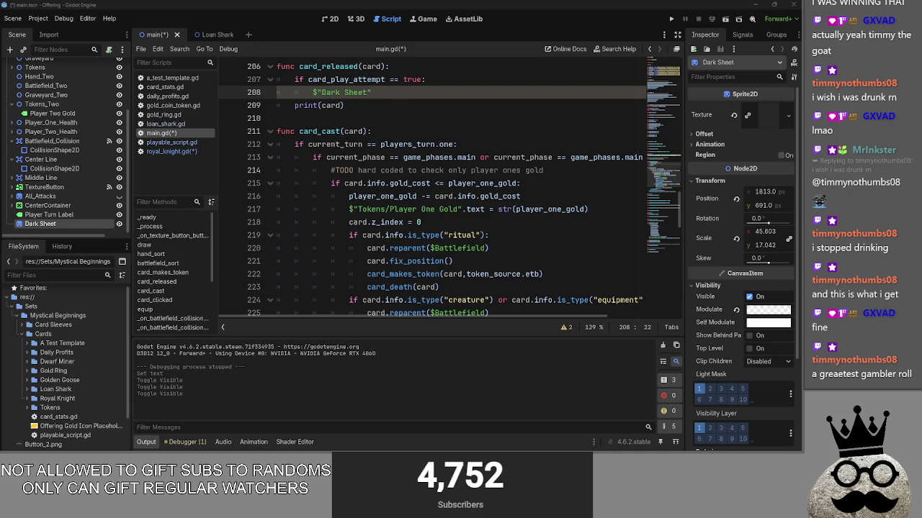
{"action": "key", "text": "alt+Tab"}
{"action": "key", "text": "alt+Tab"}
{"action": "key", "text": "alt+Tab"}
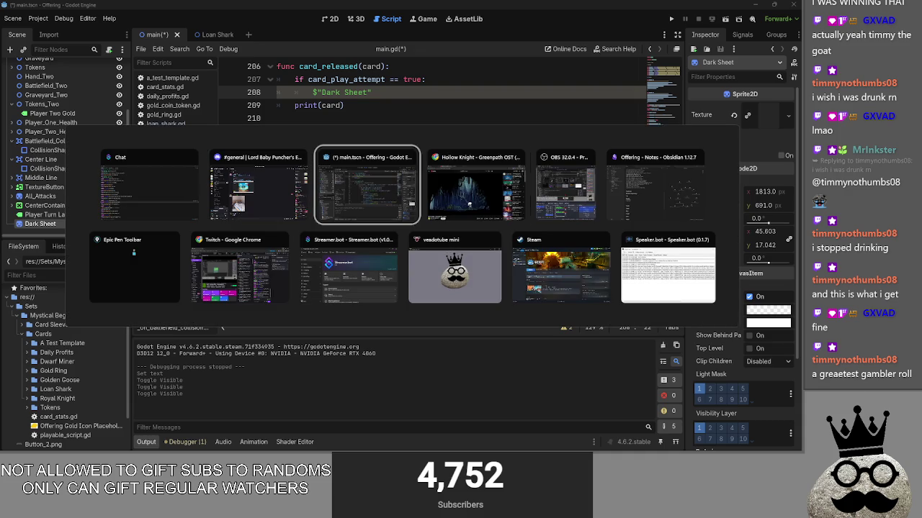
{"action": "key", "text": "Escape"}
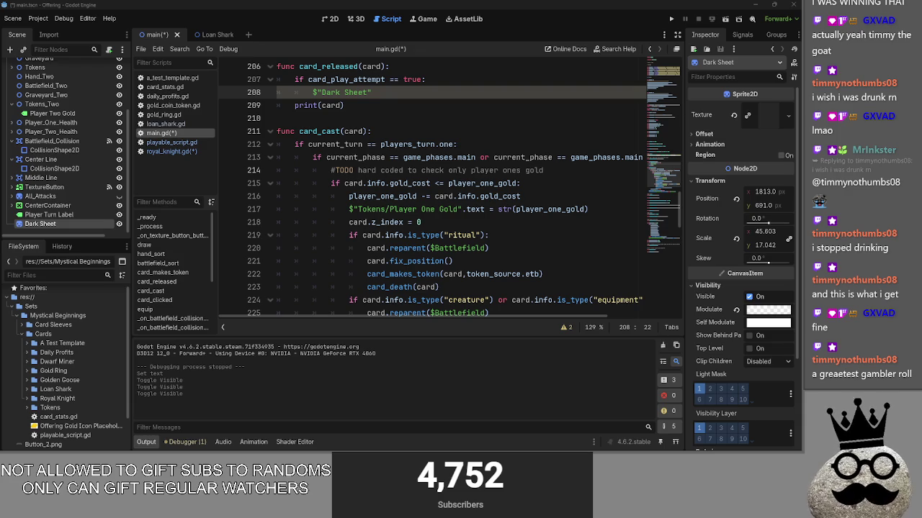
{"action": "scroll", "coordinate": [407, 185], "scroll_direction": "up", "scroll_amount": 2}
Step: Review card_released's print(card) line, folding and unfolding the card_cast function
{"action": "scroll", "coordinate": [406, 185], "scroll_direction": "down", "scroll_amount": 6}
{"action": "scroll", "coordinate": [406, 185], "scroll_direction": "up", "scroll_amount": 6}
{"action": "left_click", "coordinate": [272, 209]}
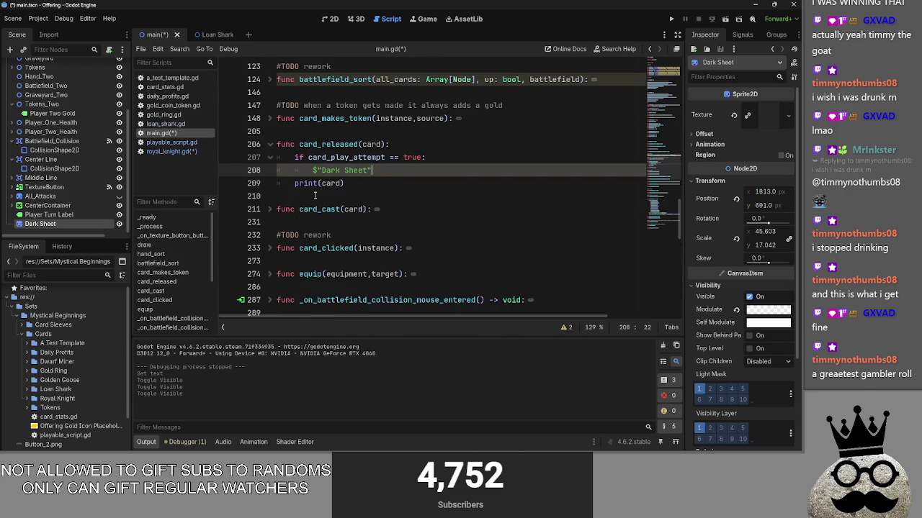
{"action": "left_click", "coordinate": [391, 183]}
{"action": "left_click_drag", "start_coordinate": [391, 183], "coordinate": [277, 144]}
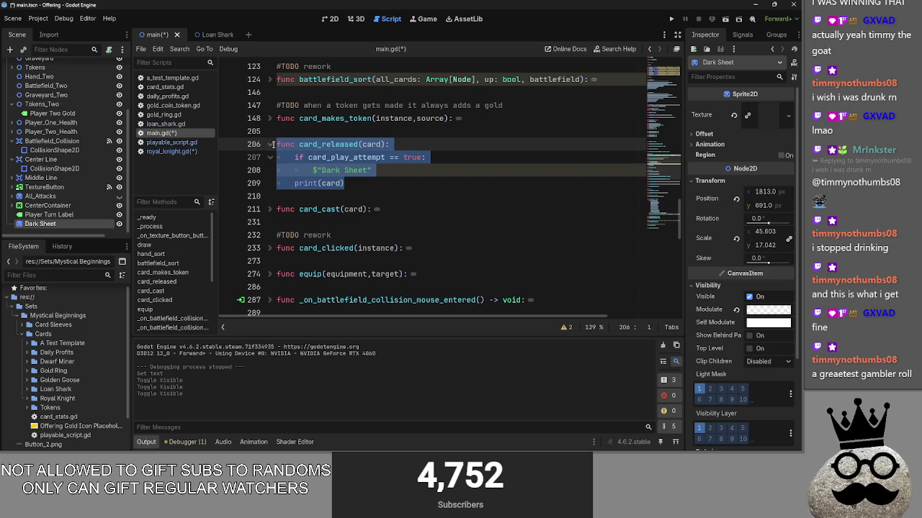
{"action": "key", "text": "Right"}
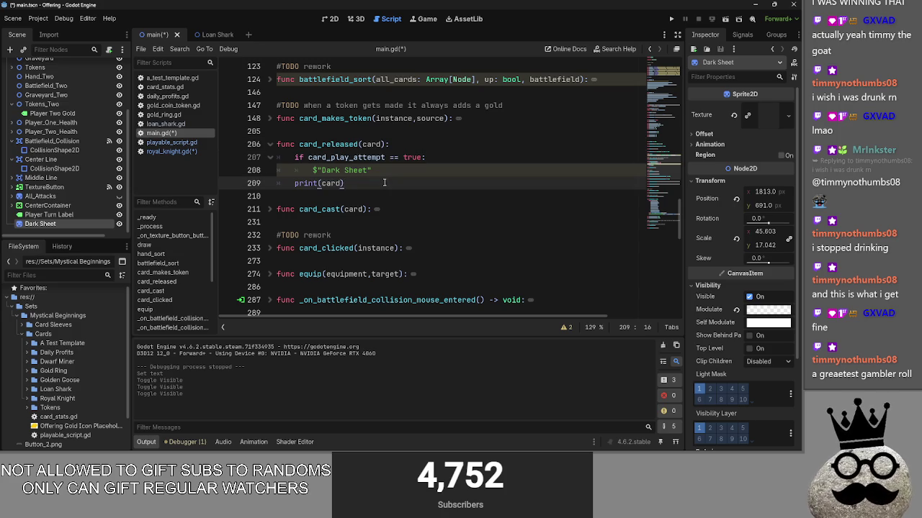
{"action": "left_click", "coordinate": [270, 208]}
{"action": "scroll", "coordinate": [268, 214], "scroll_direction": "down", "scroll_amount": 2}
{"action": "scroll", "coordinate": [269, 214], "scroll_direction": "up", "scroll_amount": 2}
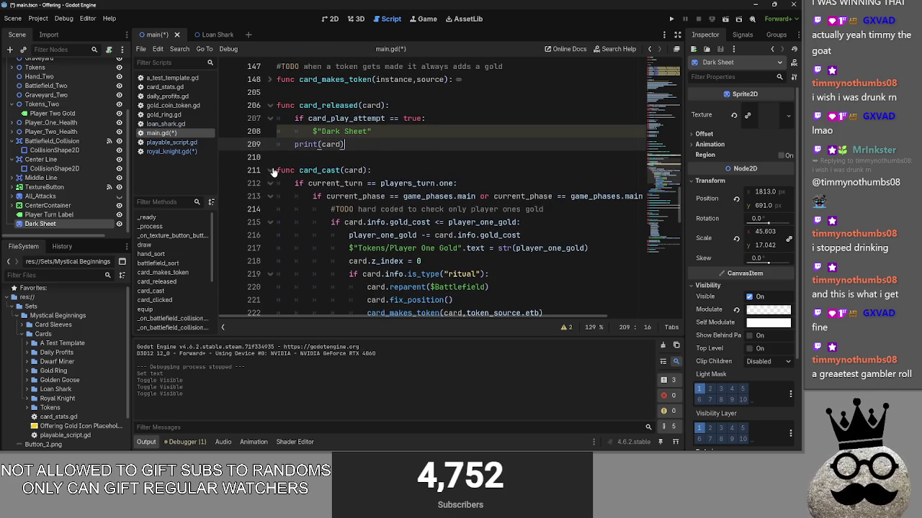
Step: Replace print(card) with card_cast() via autocomplete, then delete that line entirely
{"action": "key", "text": "shift+Home"}
{"action": "type", "text": "ca"}
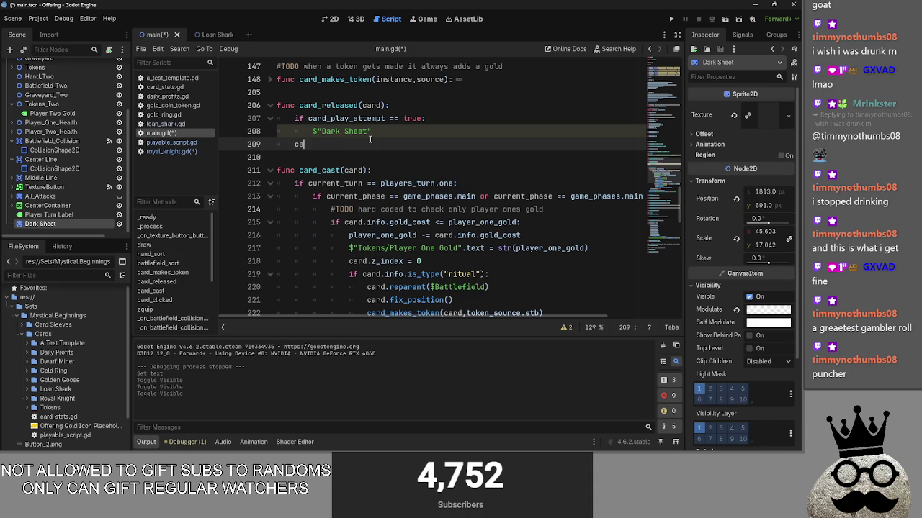
{"action": "type", "text": "rd_cast"}
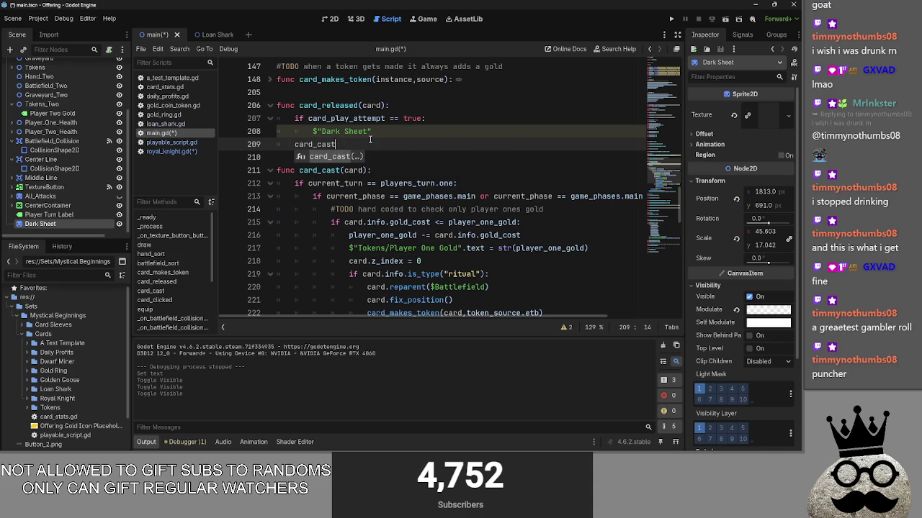
{"action": "key", "text": "Return"}
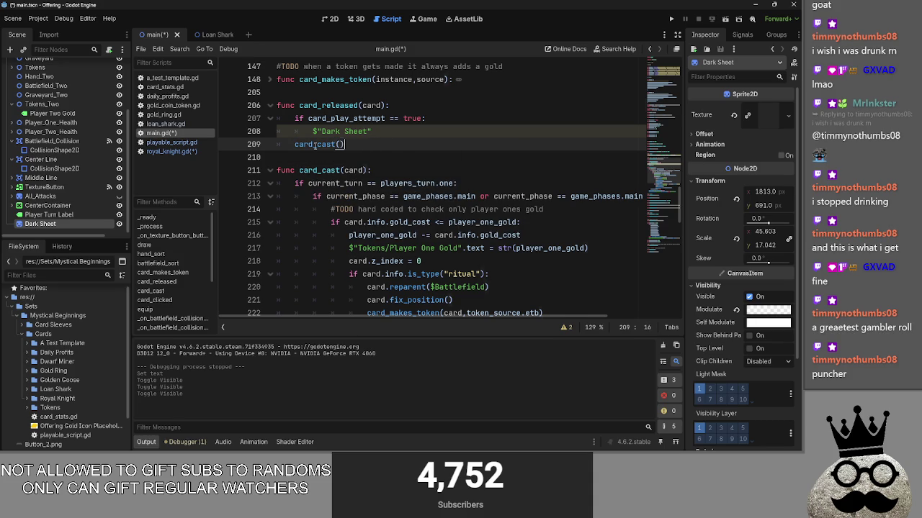
{"action": "left_click_drag", "start_coordinate": [368, 146], "coordinate": [269, 145]}
{"action": "key", "text": "Delete"}
{"action": "key", "text": "BackSpace"}
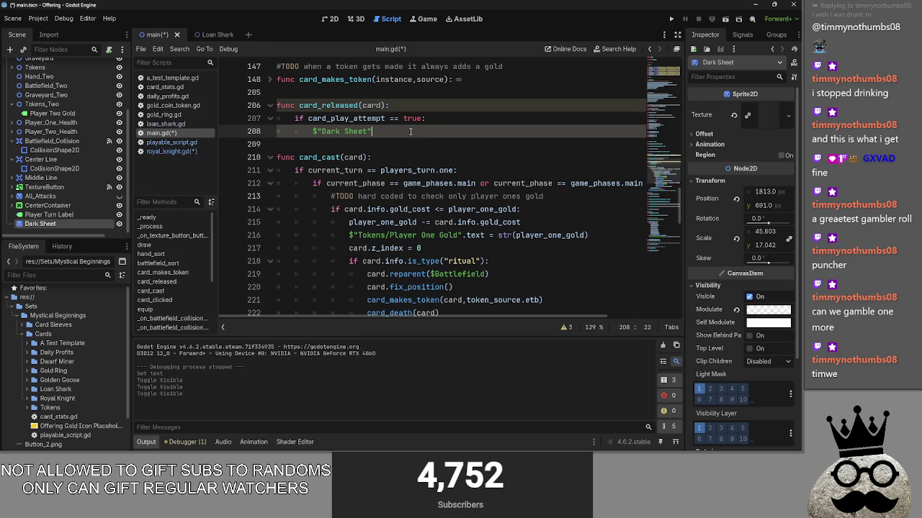
{"action": "key", "text": "Up"}
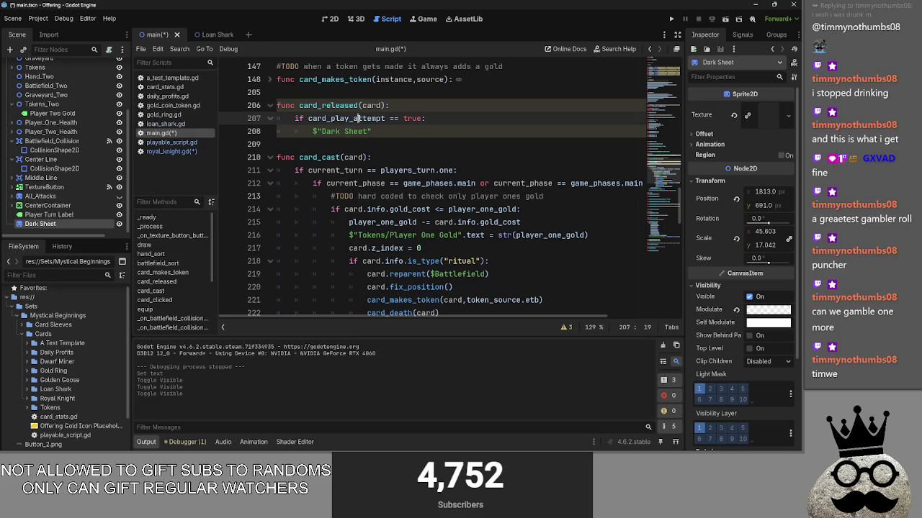
{"action": "left_click", "coordinate": [452, 113]}
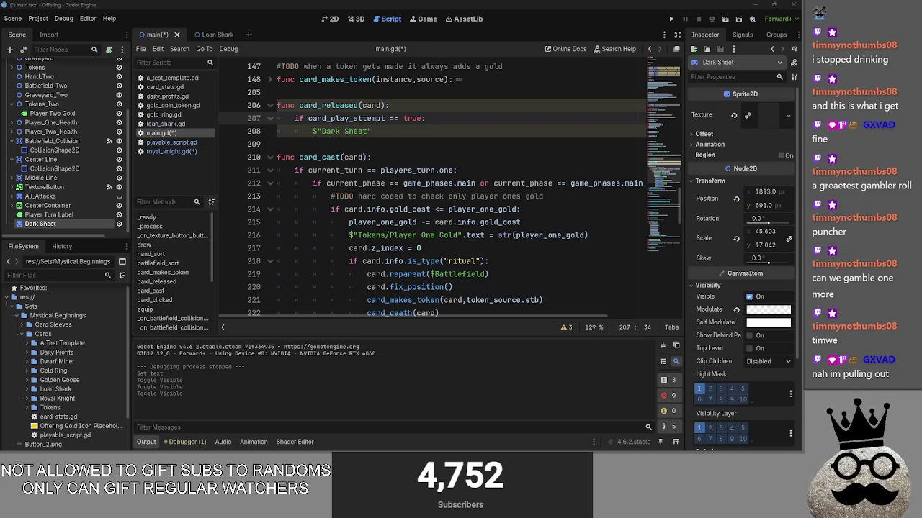
{"action": "left_click", "coordinate": [423, 129]}
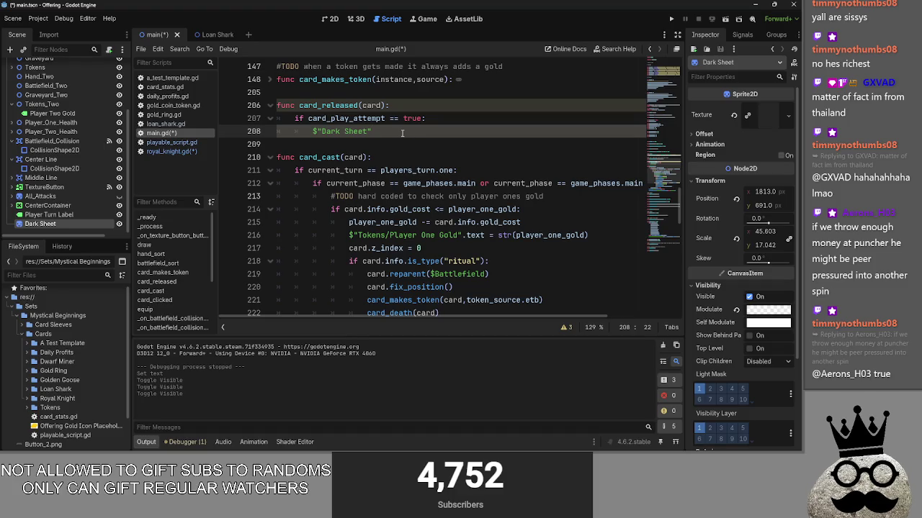
Step: Switch to OBS Studio and drag its window over the editor
{"action": "key", "text": "alt+Tab"}
{"action": "key", "text": "Tab"}
{"action": "left_click_drag", "start_coordinate": [654, 36], "coordinate": [504, 20]}
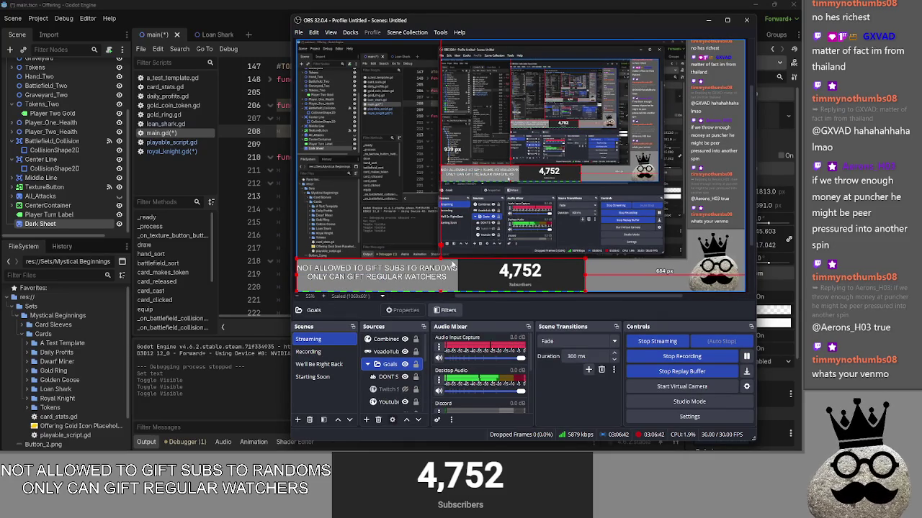
Step: Minimise OBS Studio to reveal the Godot script editor
{"action": "left_click", "coordinate": [707, 19]}
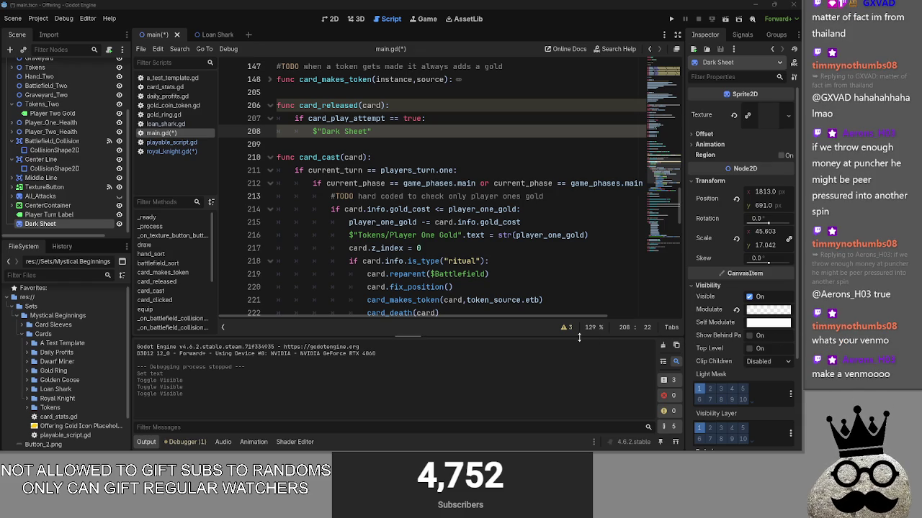
Step: Review the card_released block with its Dark Sheet reference, then run the project to test
{"action": "left_click", "coordinate": [445, 130]}
{"action": "left_click_drag", "start_coordinate": [471, 171], "coordinate": [305, 183]}
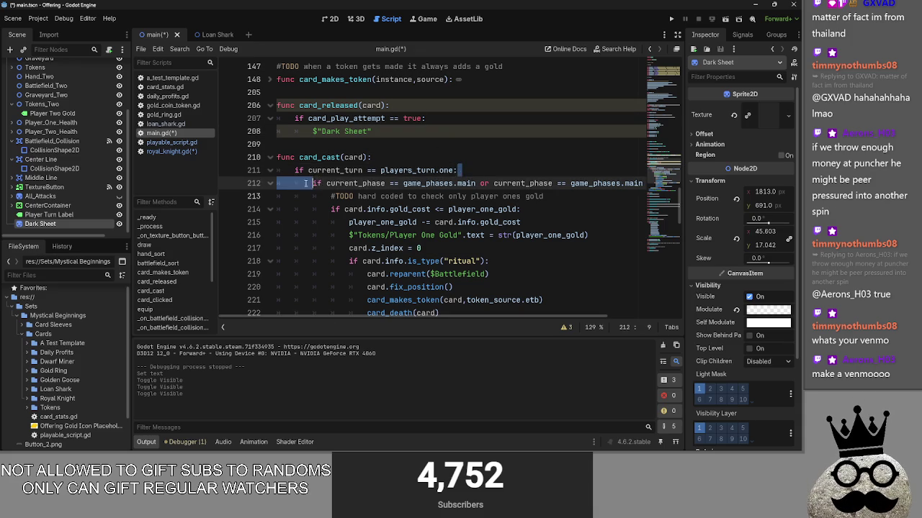
{"action": "left_click", "coordinate": [470, 145]}
{"action": "scroll", "coordinate": [494, 229], "scroll_direction": "up", "scroll_amount": 2}
{"action": "mouse_move", "coordinate": [475, 222]}
{"action": "left_mouse_down"}
{"action": "mouse_move", "coordinate": [417, 209]}
{"action": "mouse_move", "coordinate": [360, 236]}
{"action": "mouse_move", "coordinate": [302, 184]}
{"action": "mouse_move", "coordinate": [262, 173]}
{"action": "left_mouse_up"}
{"action": "left_click", "coordinate": [328, 227]}
{"action": "key", "text": "alt+Tab"}
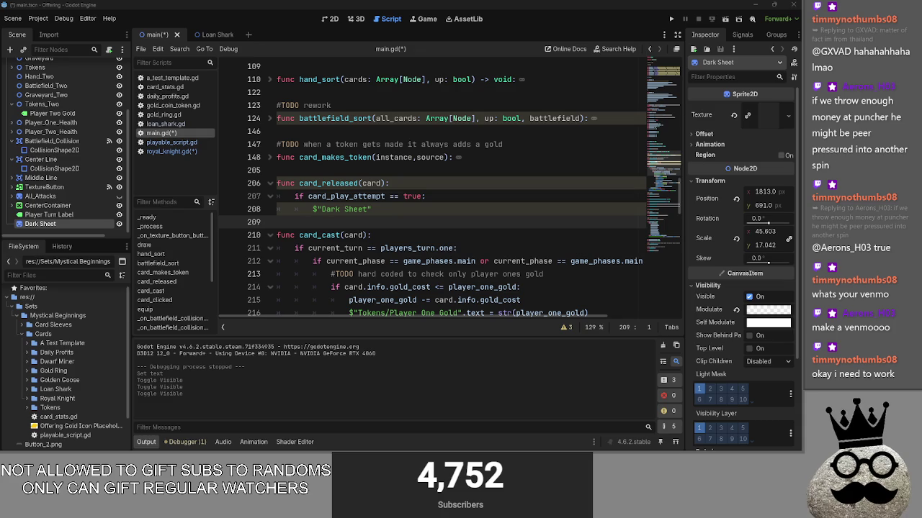
{"action": "left_click", "coordinate": [670, 18]}
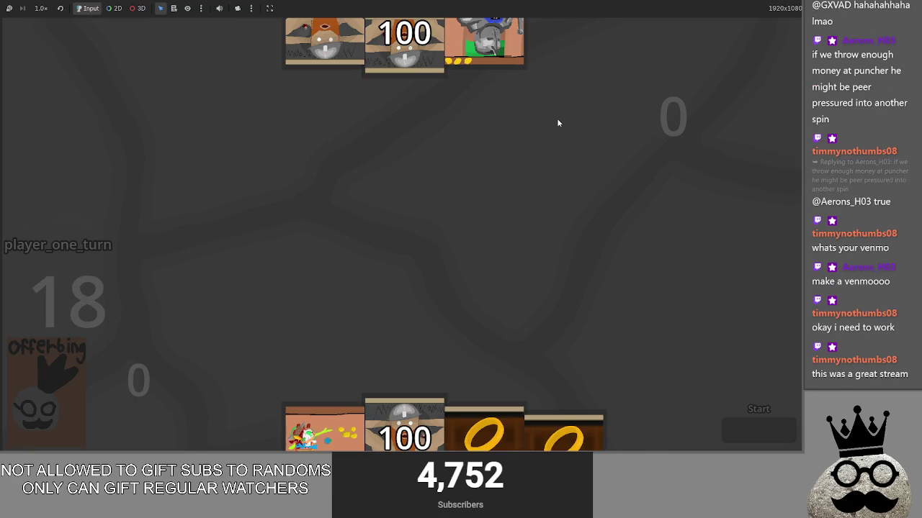
Step: Stop the running game with F8 and relaunch it with Run Project
{"action": "key", "text": "F8"}
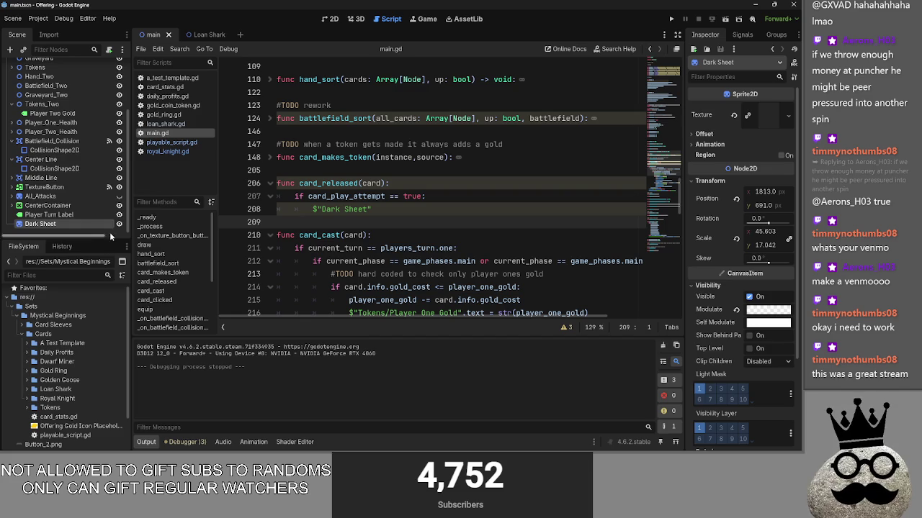
{"action": "left_click", "coordinate": [671, 18]}
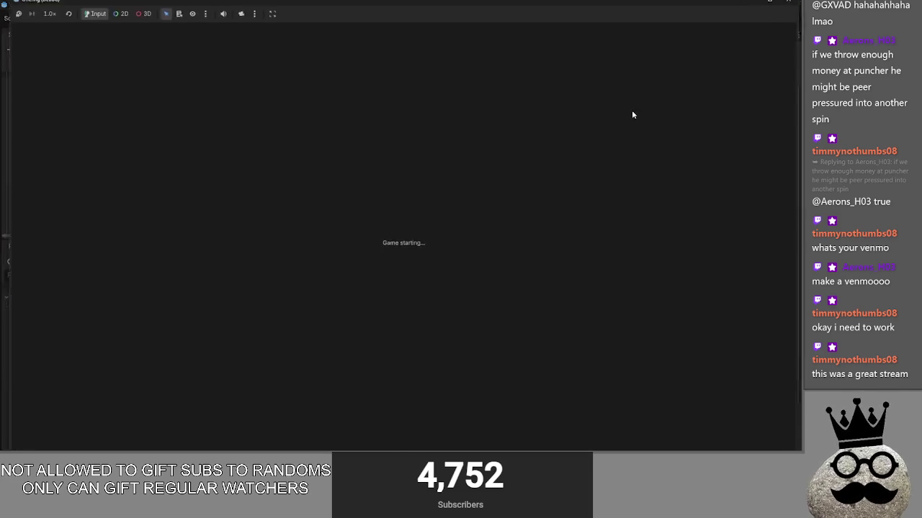